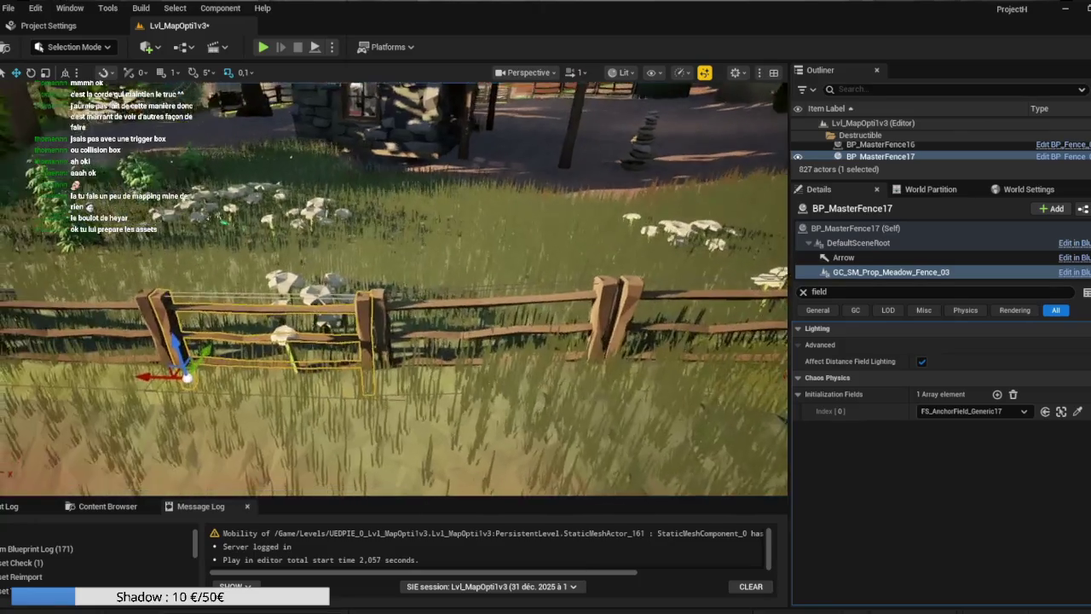
# Link BP_MasterFence18's geometry collection to its anchor field using the Initialization Fields eyedropper
pyautogui.click(377, 328)
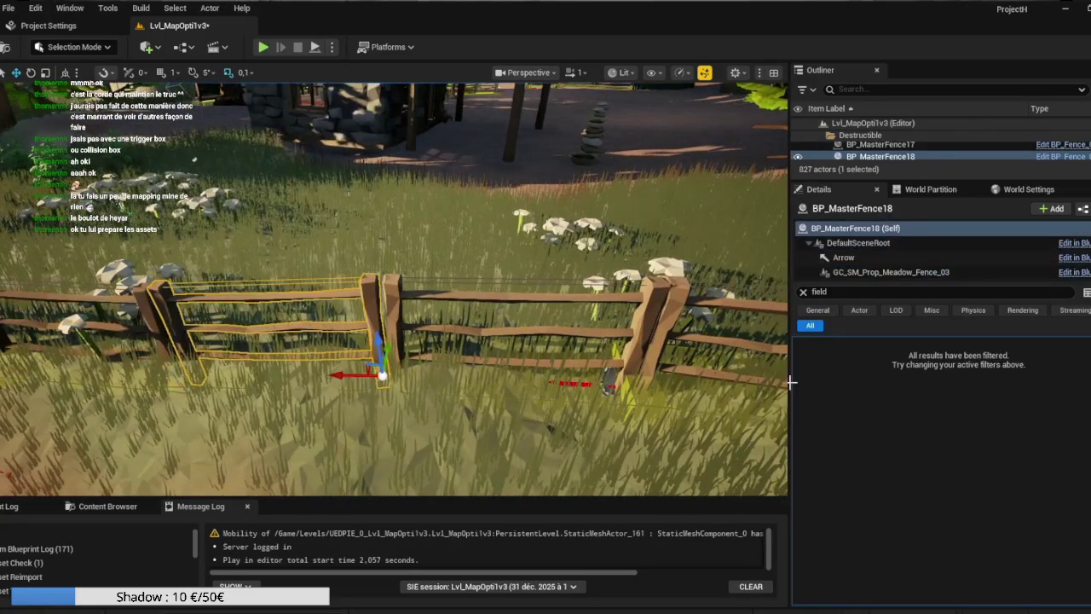
pyautogui.click(887, 273)
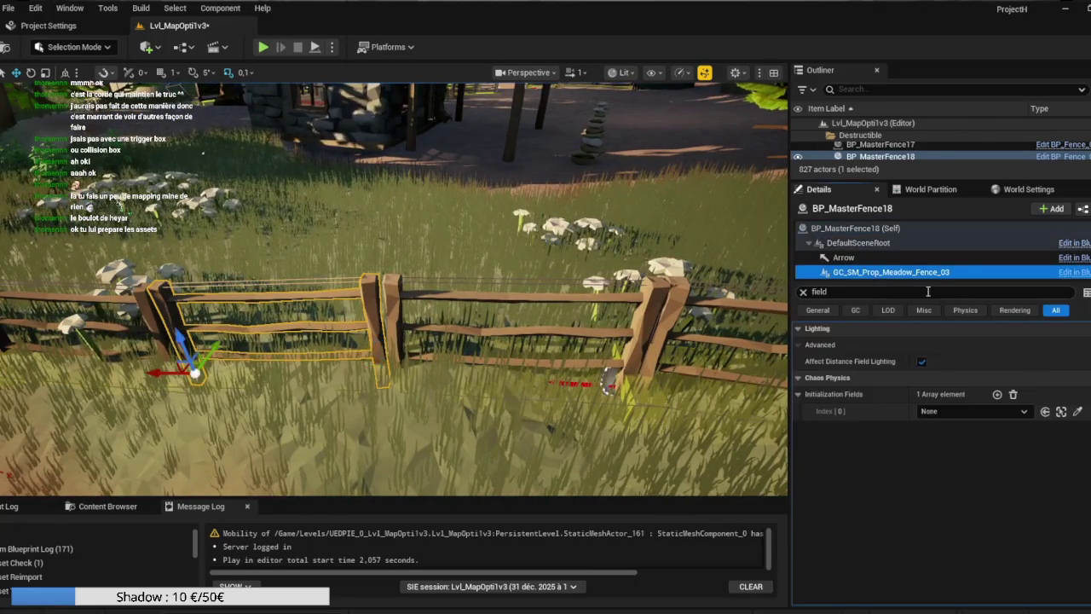
pyautogui.click(1077, 411)
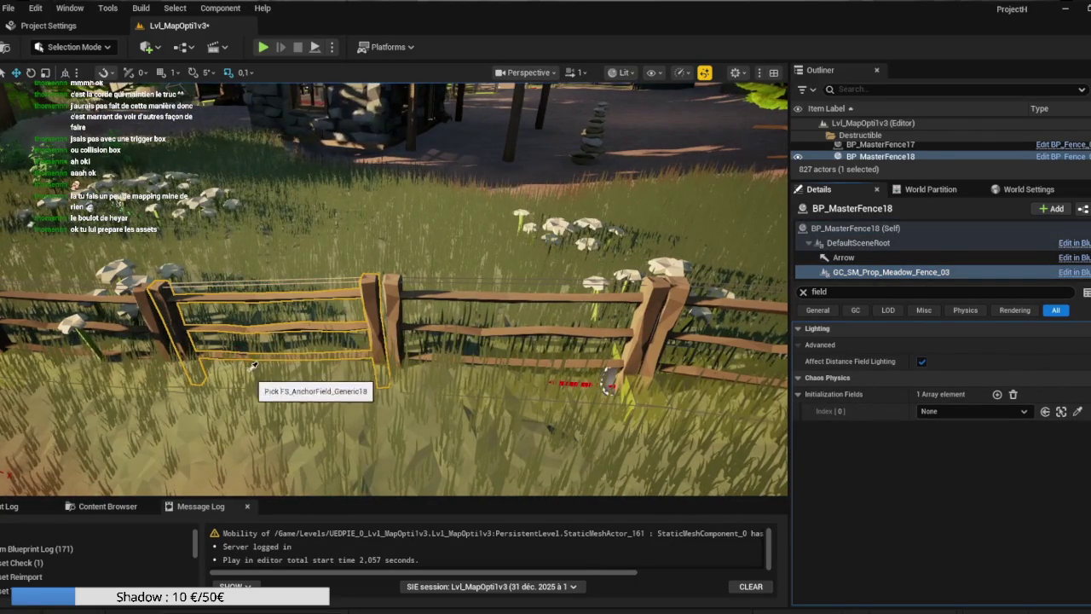
# Link BP_MasterFence19's geometry collection component to its own anchor field from the scene
pyautogui.moveTo(224, 375); pyautogui.dragTo(296, 356)
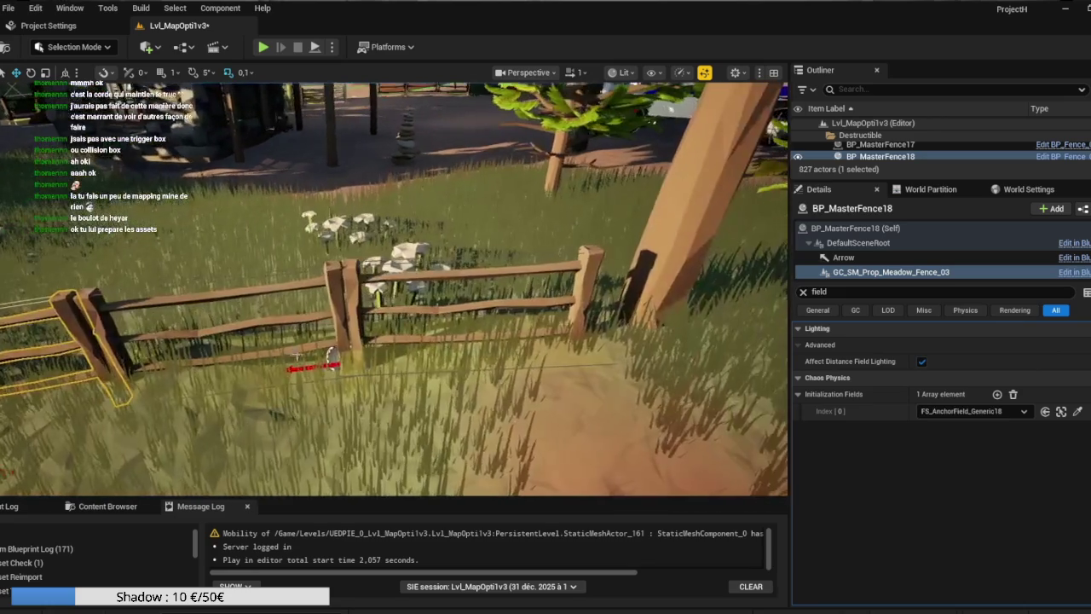
pyautogui.click(335, 320)
pyautogui.click(342, 323)
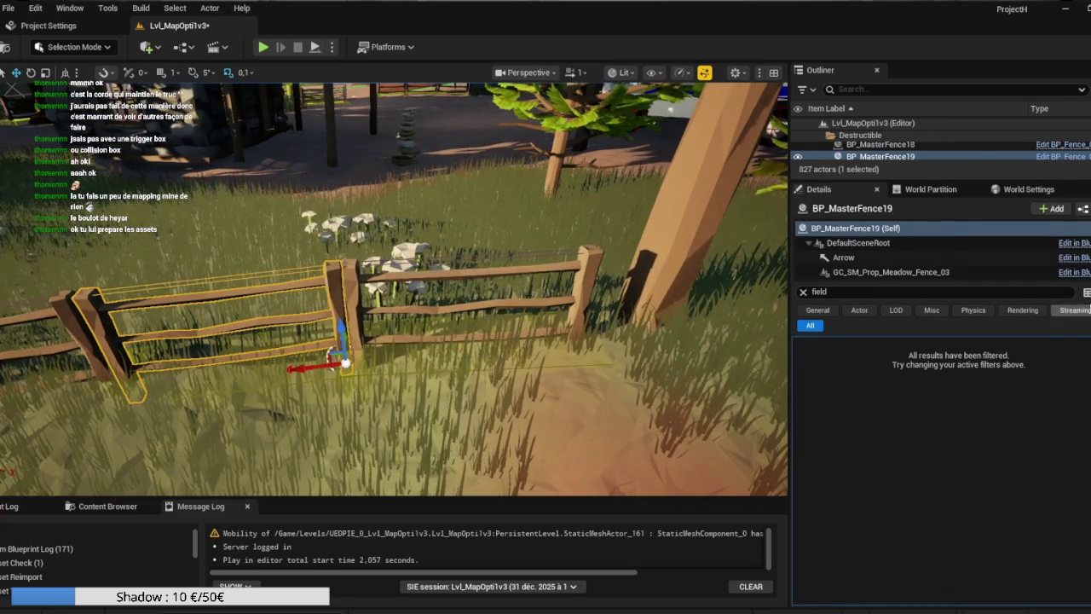
pyautogui.click(1019, 272)
pyautogui.click(1077, 411)
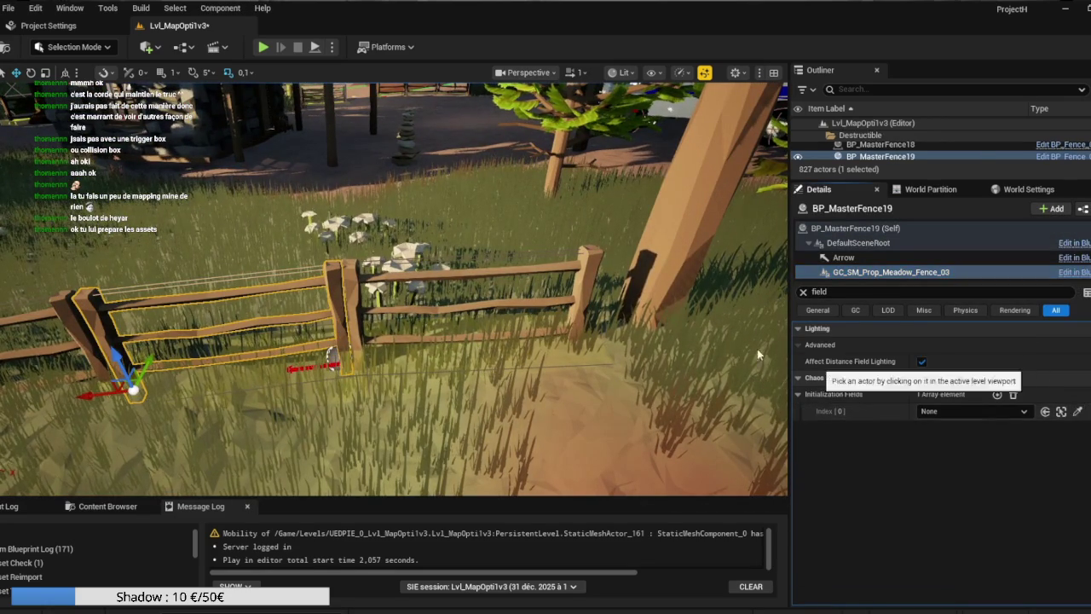
# Link BP_MasterFence20 to FS_AnchorField_Generic27 and select the fence with its field
pyautogui.click(575, 323)
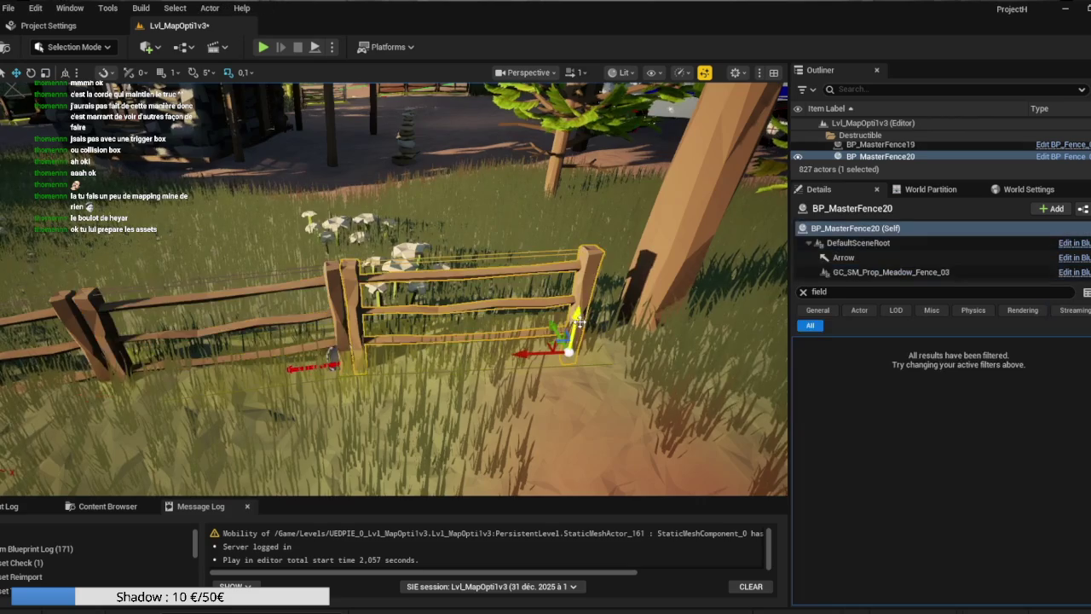
pyautogui.click(1032, 270)
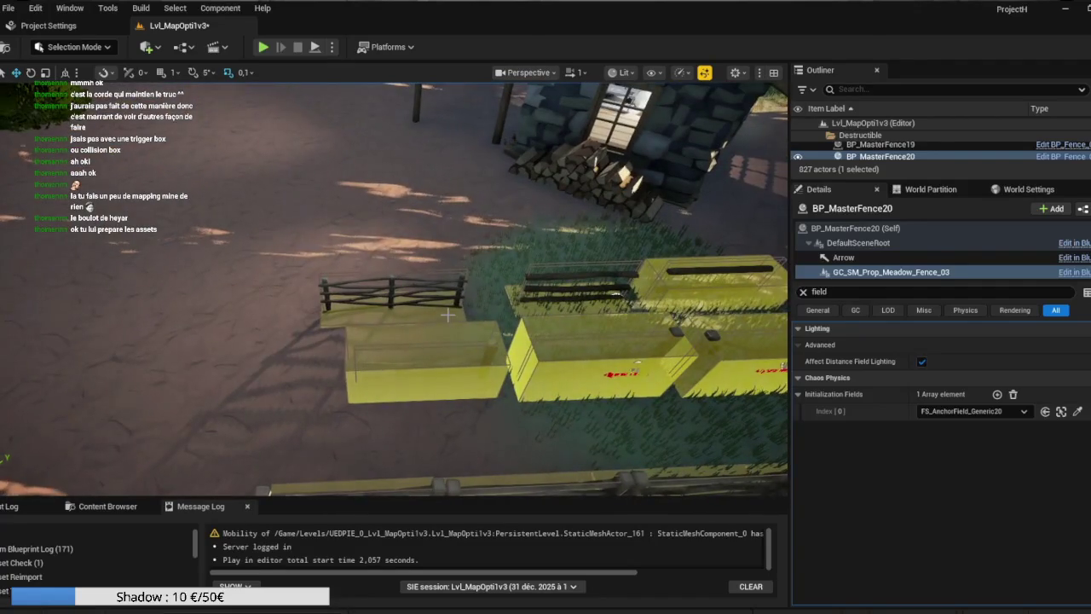
pyautogui.click(447, 315)
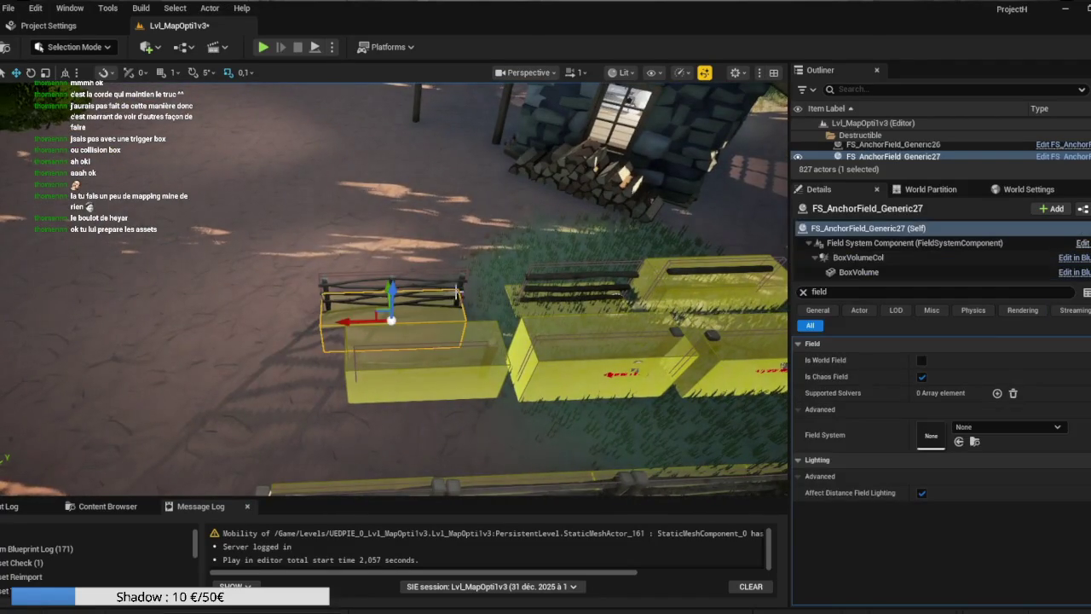
pyautogui.keyDown('ctrl'); pyautogui.click(464, 292); pyautogui.keyUp('ctrl')
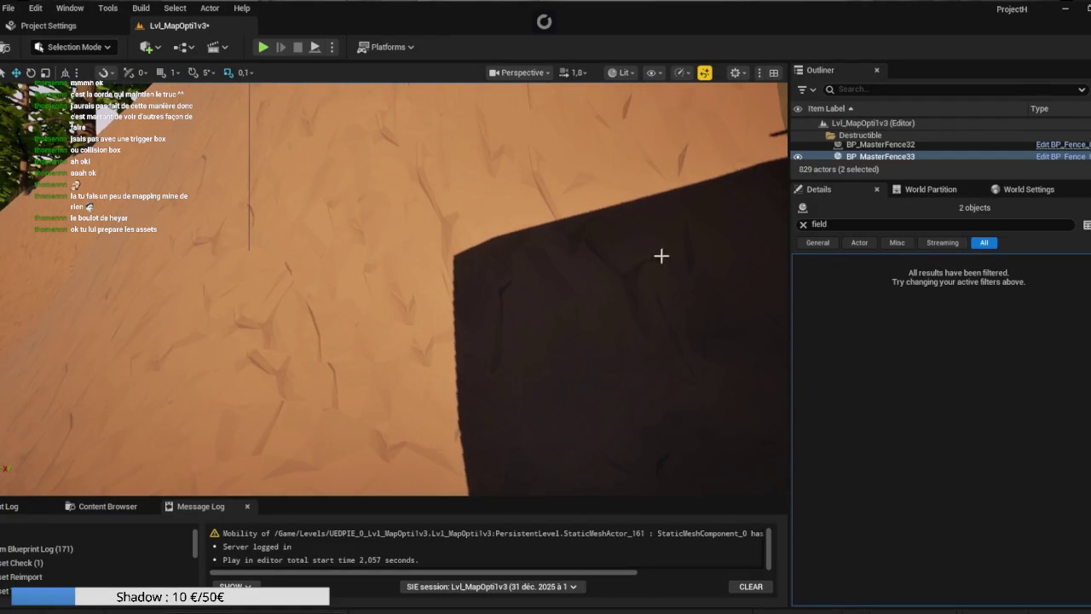
# Move the selected fence and anchor field to the camera and rotate them about 56°
pyautogui.rightClick(854, 160)
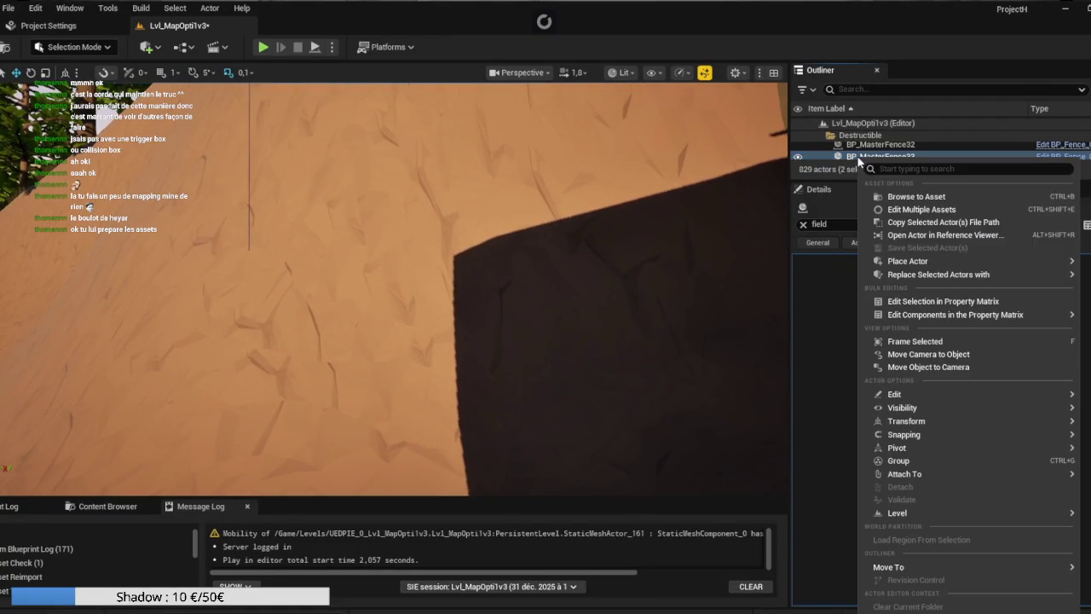
pyautogui.click(904, 367)
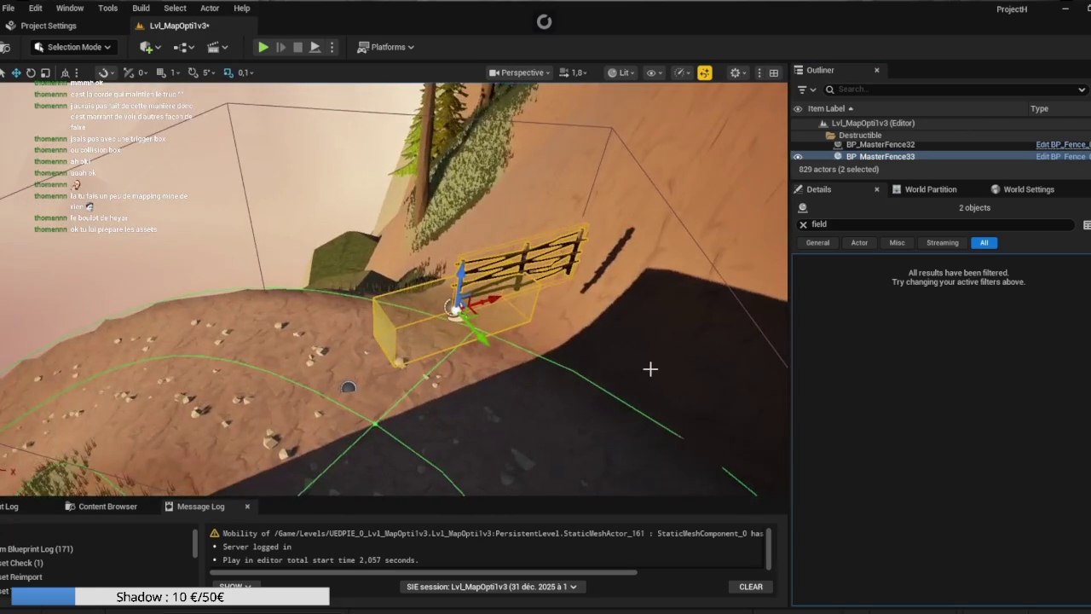
pyautogui.press('e')
pyautogui.moveTo(393, 317)
pyautogui.mouseDown()
pyautogui.moveTo(456, 357)
pyautogui.moveTo(481, 357)
pyautogui.moveTo(496, 337)
pyautogui.mouseUp()
# Shift BP_MasterFence33 along X and Z, then lower its anchor fields to the ground
pyautogui.click(527, 289)
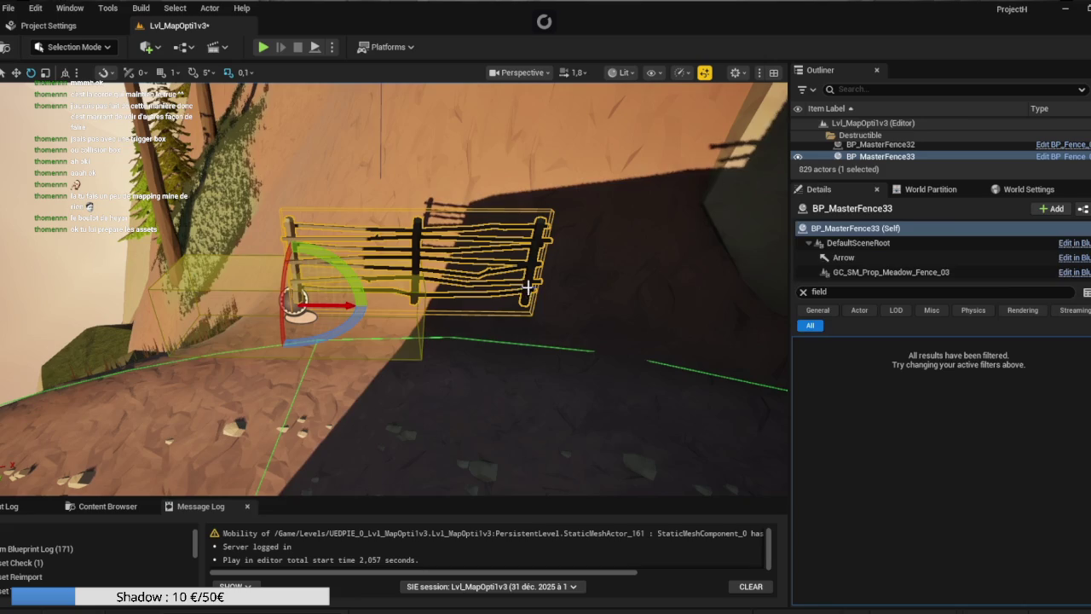
pyautogui.click(481, 264)
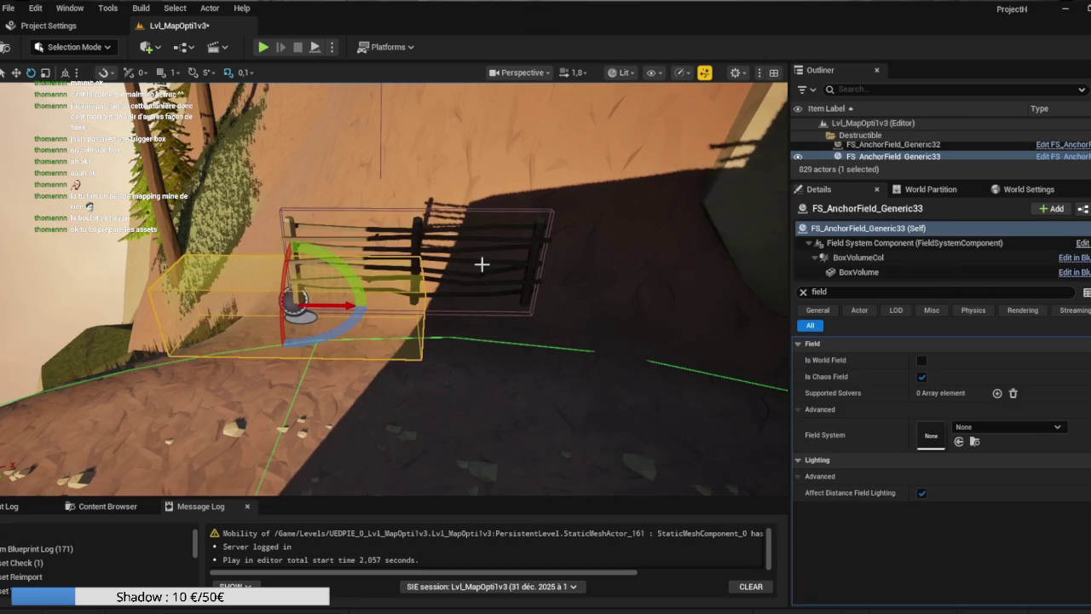
pyautogui.click(532, 269)
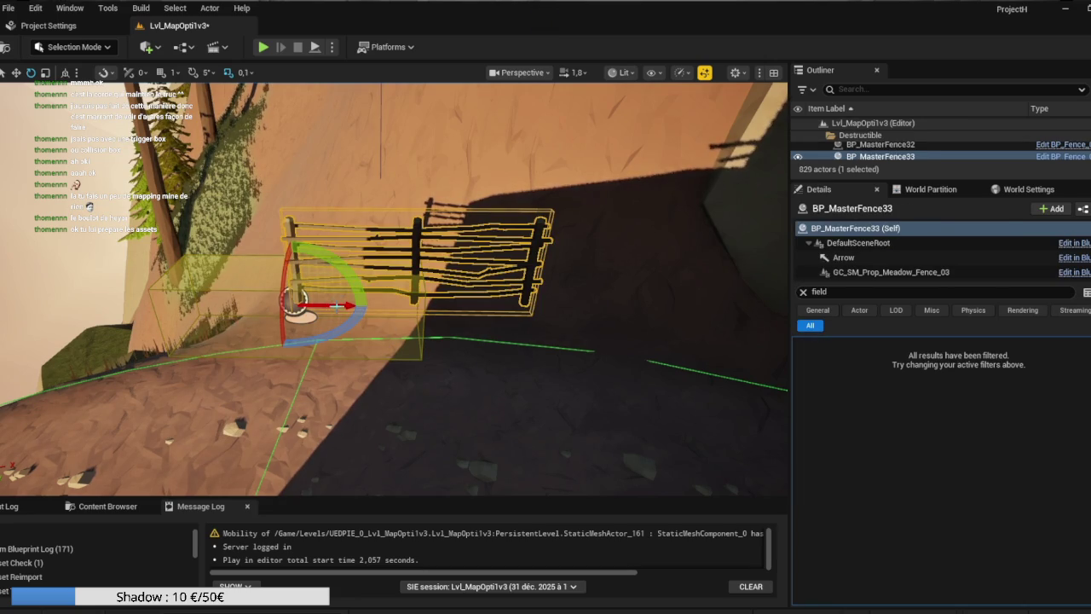
pyautogui.moveTo(340, 305); pyautogui.dragTo(226, 311)
pyautogui.moveTo(178, 261)
pyautogui.mouseDown()
pyautogui.moveTo(182, 233)
pyautogui.moveTo(172, 247)
pyautogui.mouseUp()
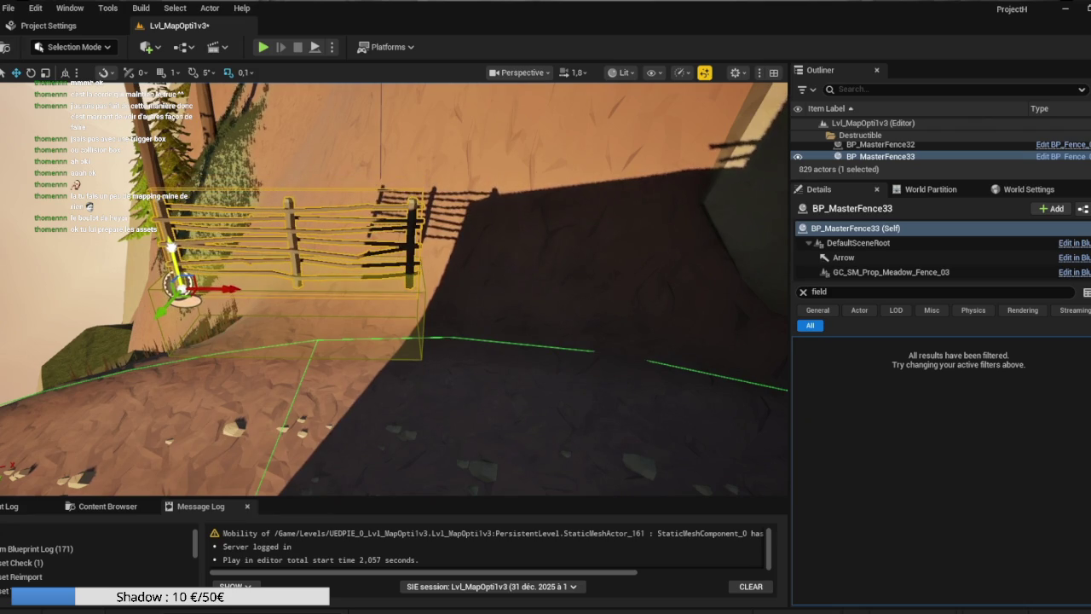
pyautogui.click(333, 311)
pyautogui.moveTo(294, 272)
pyautogui.mouseDown()
pyautogui.moveTo(302, 460)
pyautogui.moveTo(281, 477)
pyautogui.moveTo(238, 477)
pyautogui.mouseUp()
pyautogui.moveTo(541, 356)
pyautogui.mouseDown()
pyautogui.moveTo(511, 356)
pyautogui.moveTo(541, 356)
pyautogui.moveTo(527, 348)
pyautogui.moveTo(541, 328)
pyautogui.moveTo(547, 392)
pyautogui.moveTo(546, 303)
pyautogui.mouseUp()
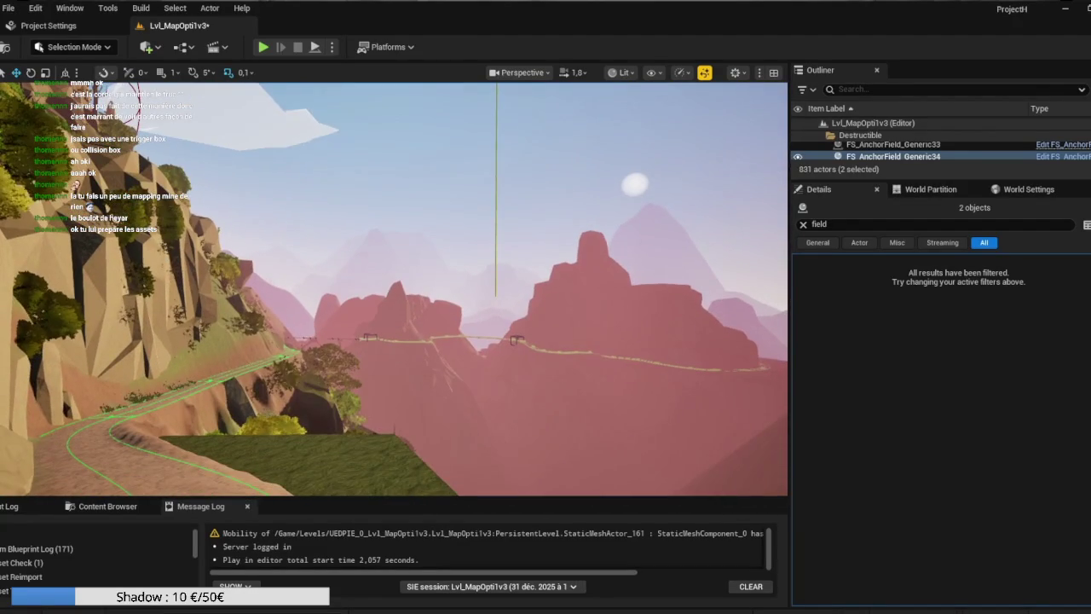
# Move the selection to the camera, then slide BP_MasterFence34 left and raise it along Z
pyautogui.rightClick(876, 159)
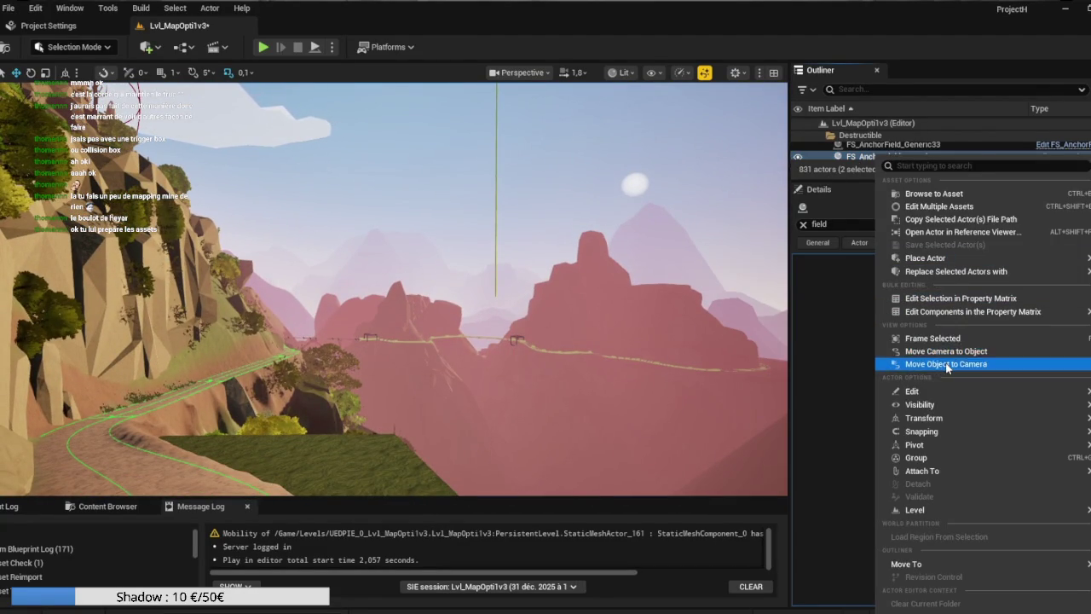
pyautogui.click(948, 353)
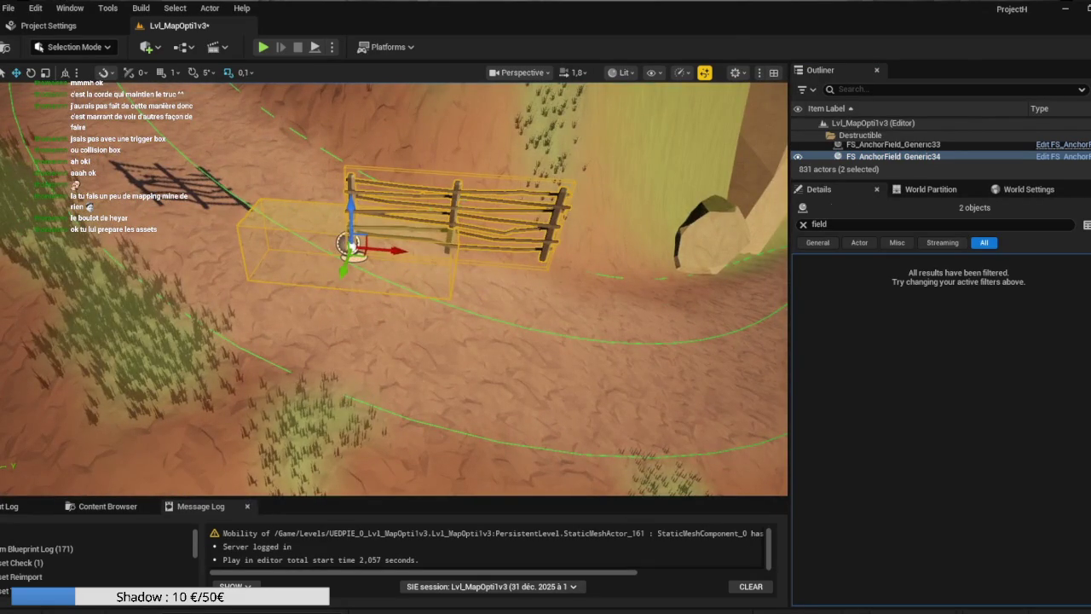
pyautogui.click(441, 209)
pyautogui.click(445, 218)
pyautogui.moveTo(389, 249); pyautogui.dragTo(298, 243)
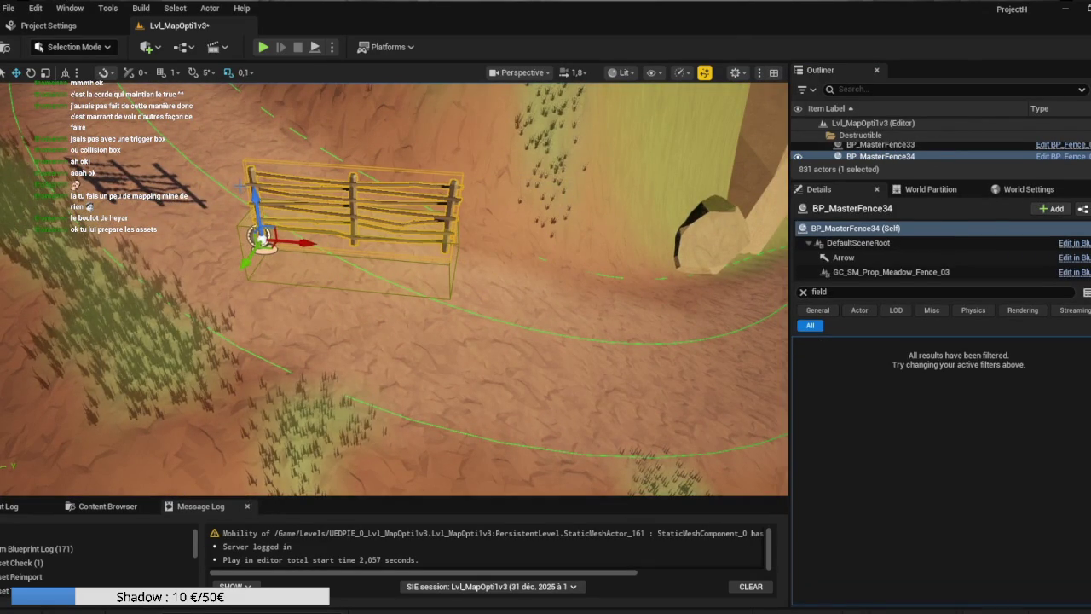
pyautogui.moveTo(254, 198); pyautogui.dragTo(261, 187)
# Lower the anchor fields onto the path and check BP_MasterFence34 with FS_AnchorField_Generic34
pyautogui.click(325, 220)
pyautogui.moveTo(349, 205); pyautogui.dragTo(381, 353)
pyautogui.click(353, 375)
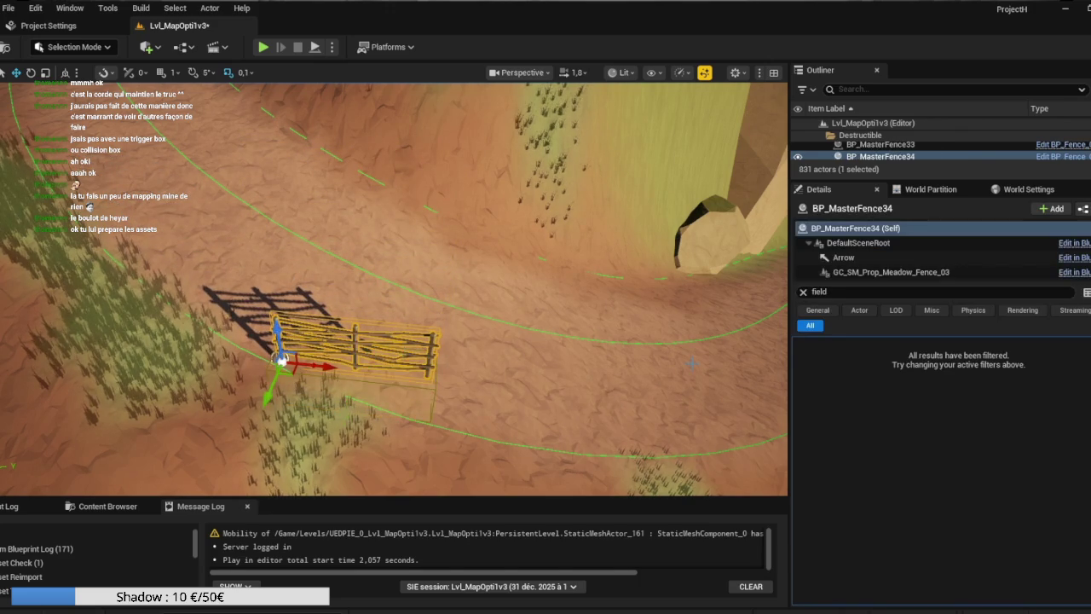
pyautogui.click(890, 271)
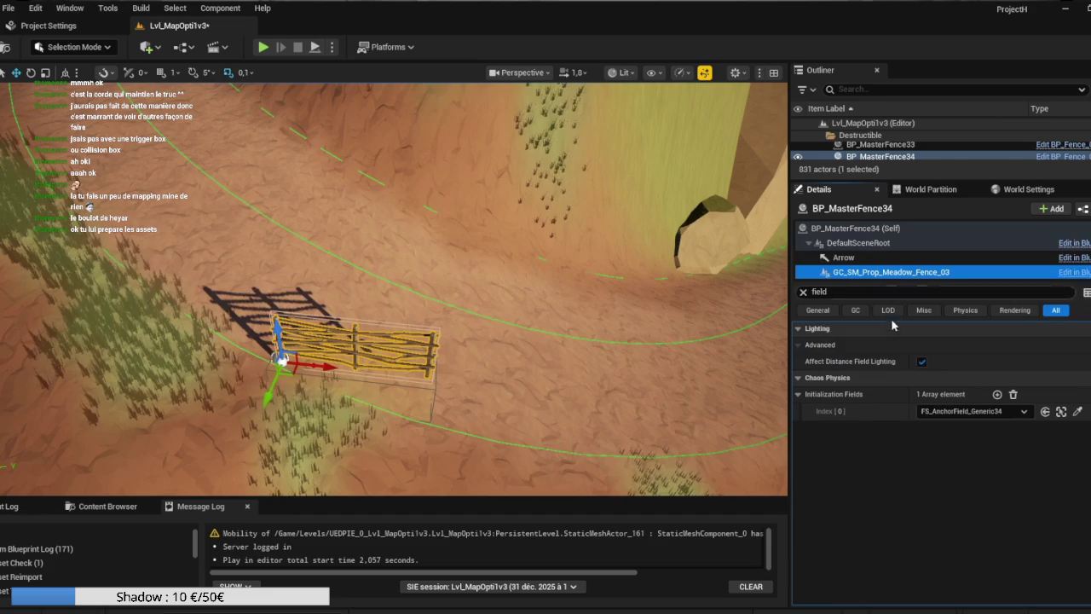
pyautogui.click(415, 400)
pyautogui.moveTo(415, 400)
pyautogui.mouseDown()
pyautogui.moveTo(537, 334)
pyautogui.moveTo(579, 348)
pyautogui.moveTo(559, 327)
pyautogui.moveTo(498, 337)
pyautogui.moveTo(473, 358)
pyautogui.mouseUp()
pyautogui.click(522, 328)
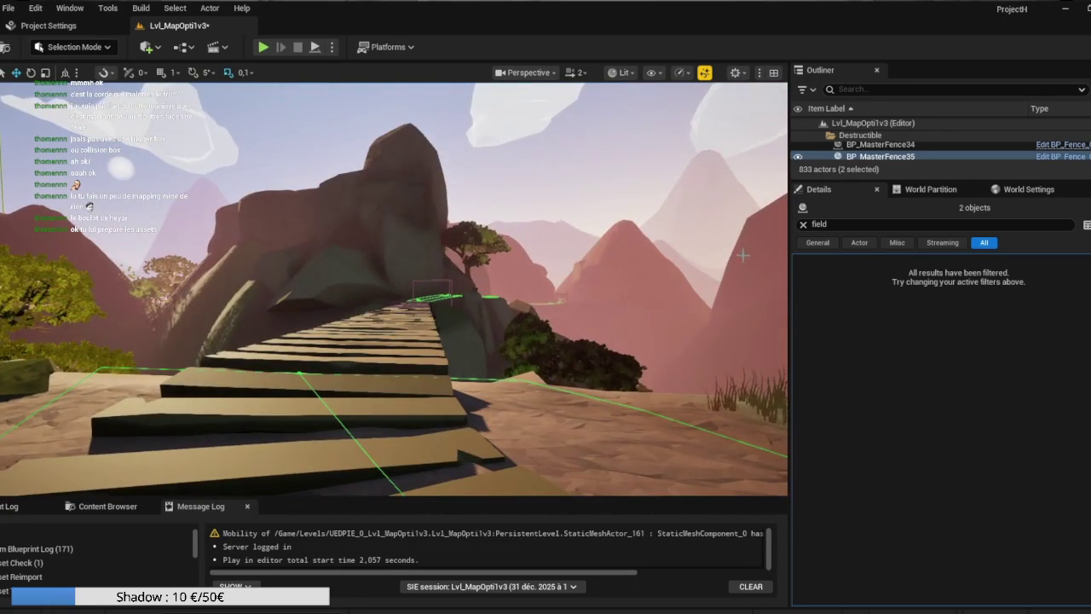
# Bring the view to the selected fence and frame it near the plank bridge
pyautogui.rightClick(871, 160)
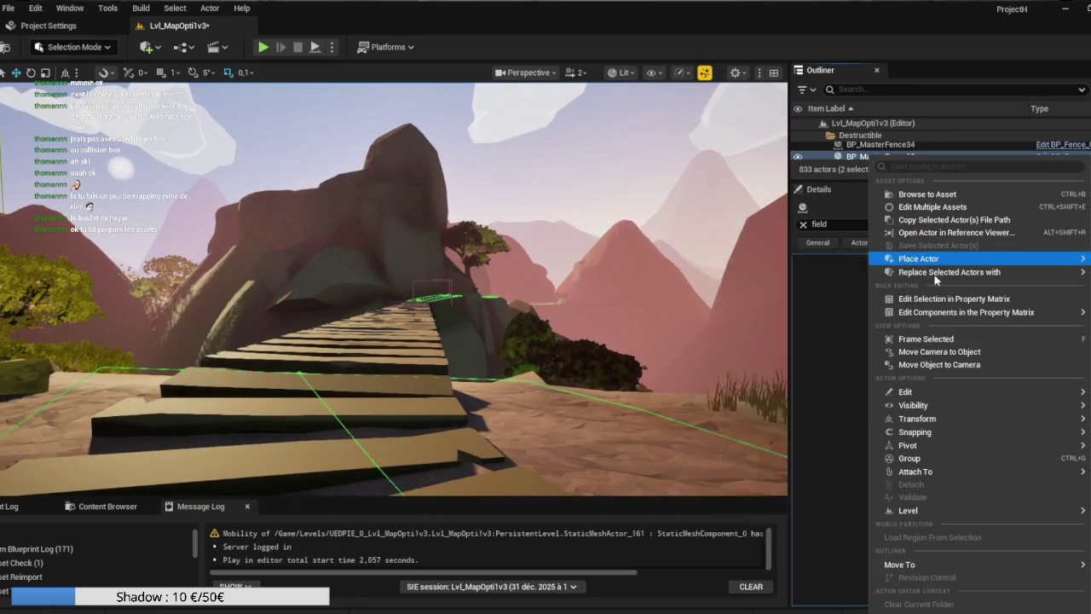
pyautogui.moveTo(939, 272)
pyautogui.click(934, 352)
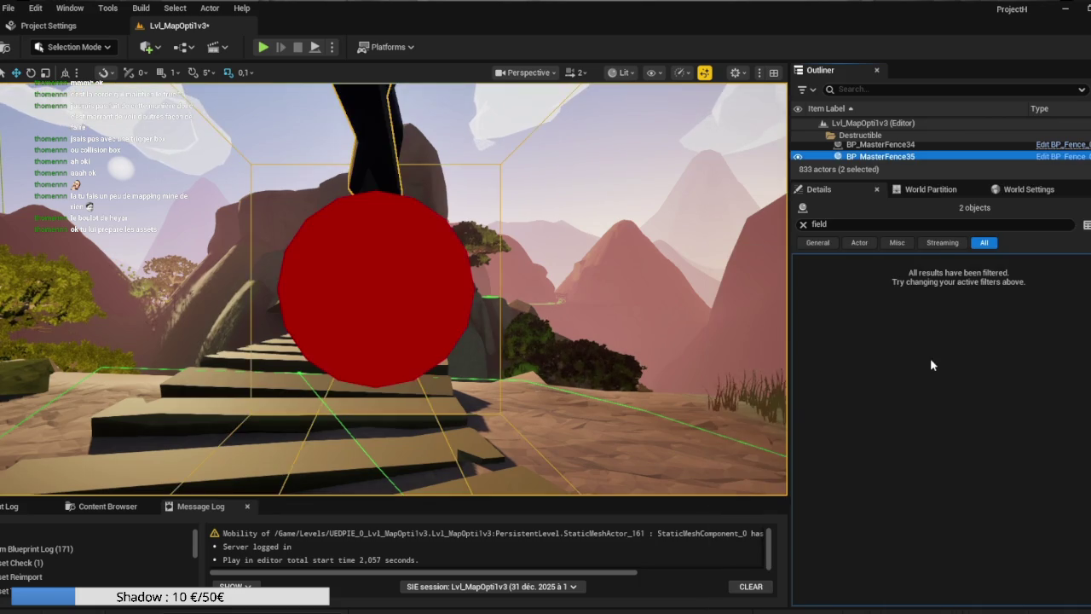
pyautogui.moveTo(393, 288); pyautogui.dragTo(256, 290)
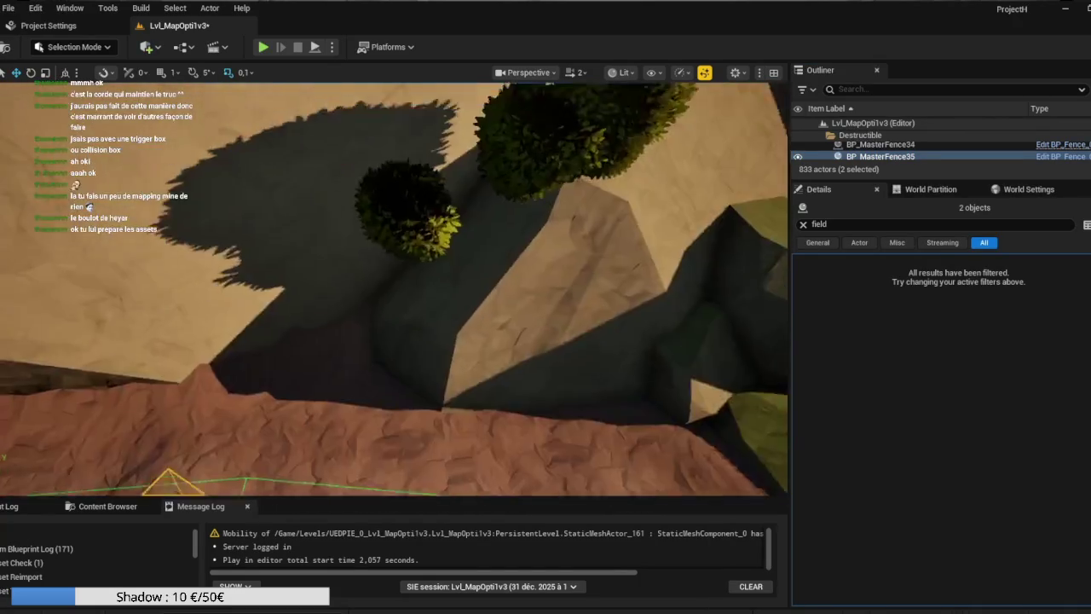
pyautogui.press('f')
pyautogui.moveTo(394, 288)
pyautogui.mouseDown()
pyautogui.moveTo(426, 288)
pyautogui.moveTo(400, 288)
pyautogui.mouseUp()
pyautogui.scroll(3, 558, 203)
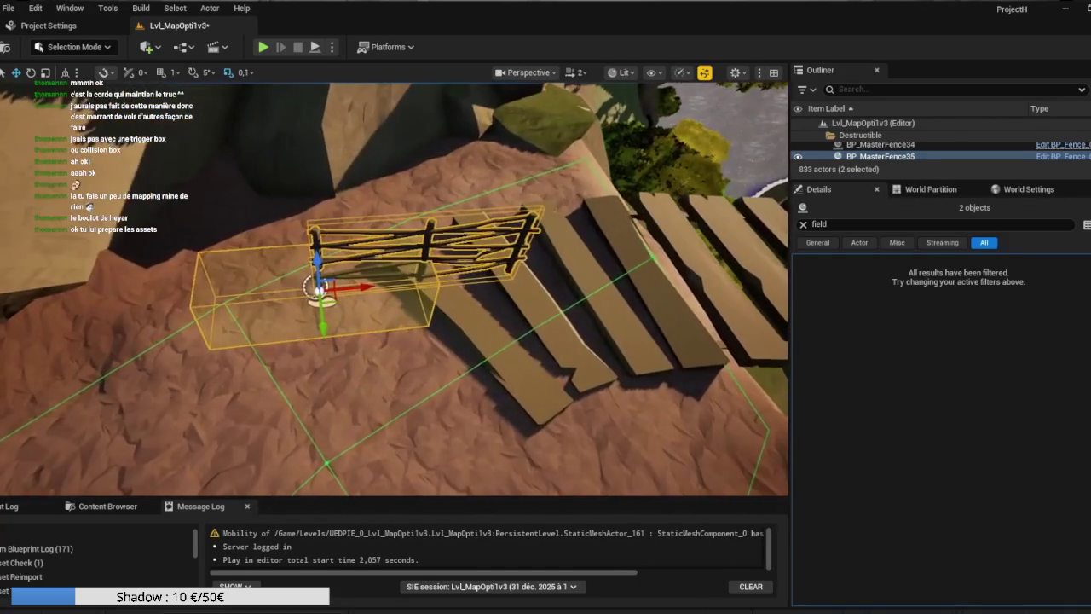
# Select BP_MasterFence35 with its anchor field and move the anchor fields to the camera
pyautogui.click(522, 231)
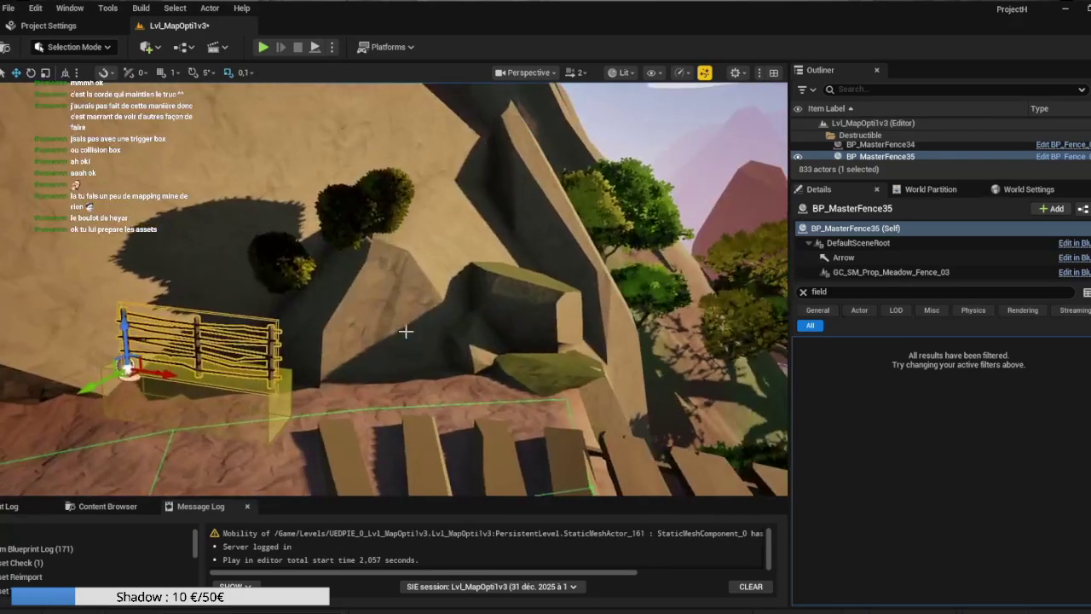
pyautogui.click(231, 421)
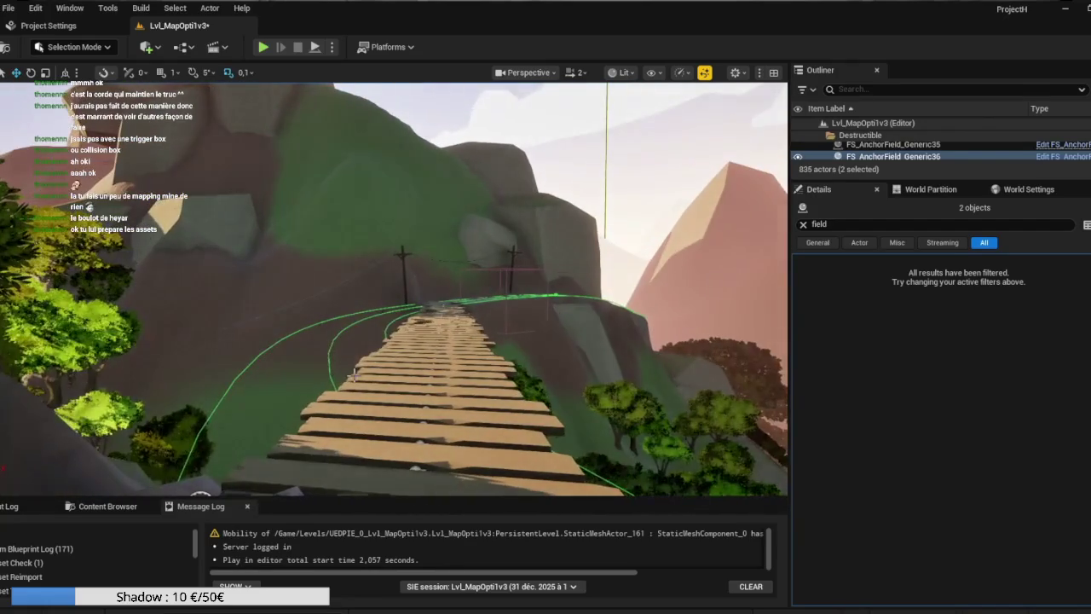
pyautogui.rightClick(870, 158)
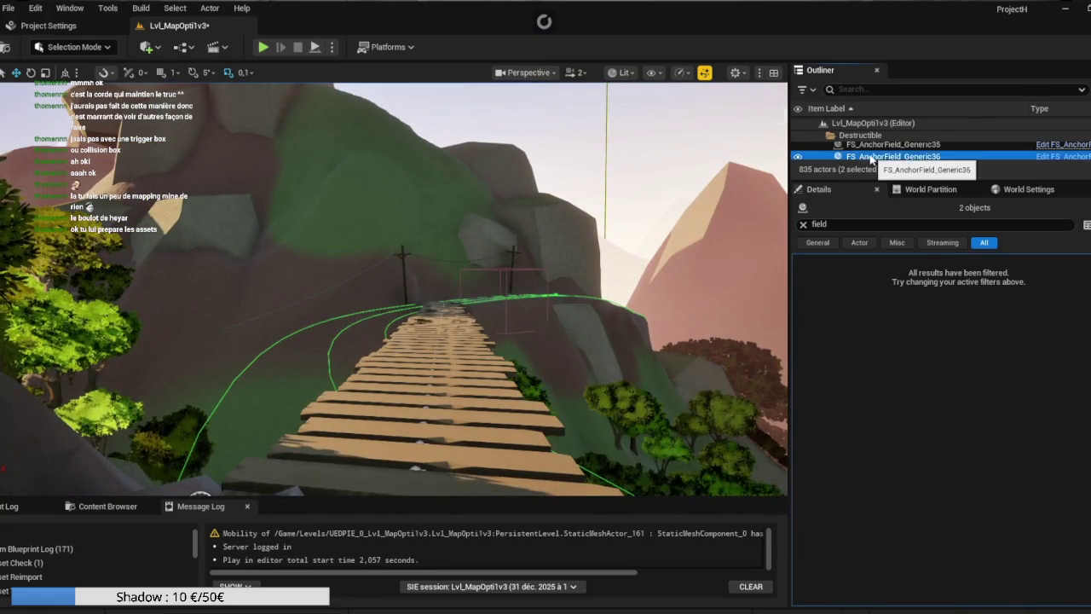
pyautogui.click(921, 365)
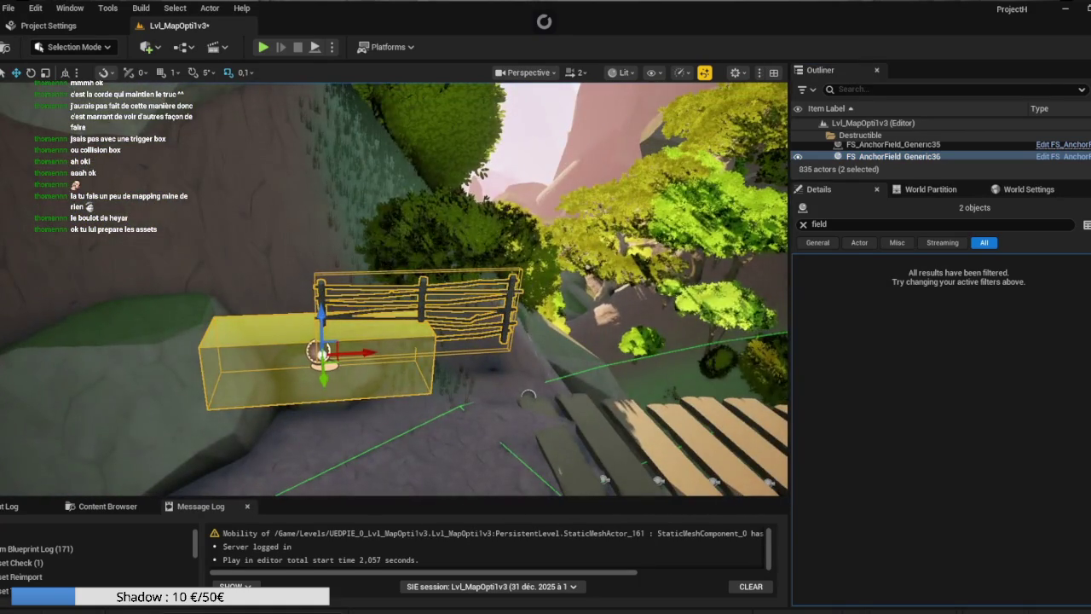
# Lower the new fence BP_MasterFence36 and its field onto the ground and frame them
pyautogui.click(406, 330)
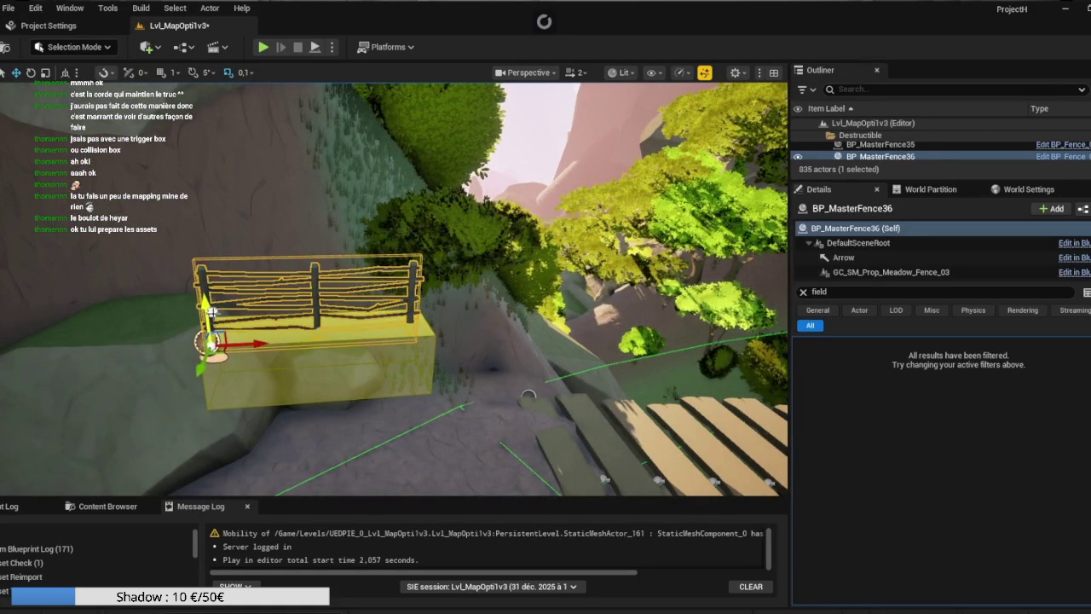
pyautogui.hotkey('ctrl', 'z')
pyautogui.moveTo(324, 322); pyautogui.dragTo(334, 474)
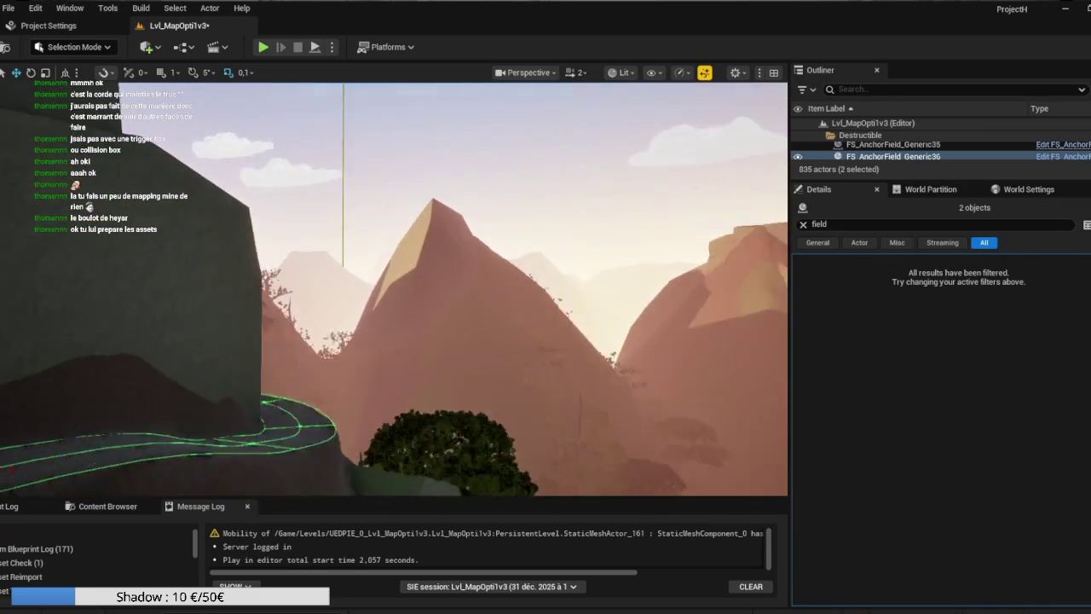
pyautogui.press('f')
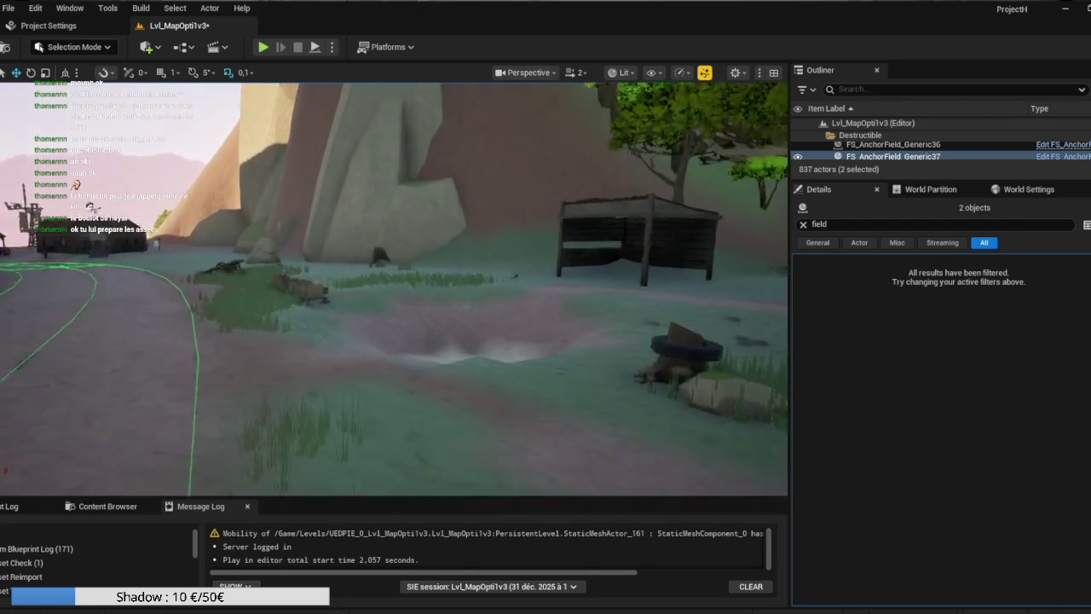
# Jump to FS_AnchorField_Generic37 and slide BP_MasterFence37 far along the path
pyautogui.rightClick(873, 157)
pyautogui.click(923, 354)
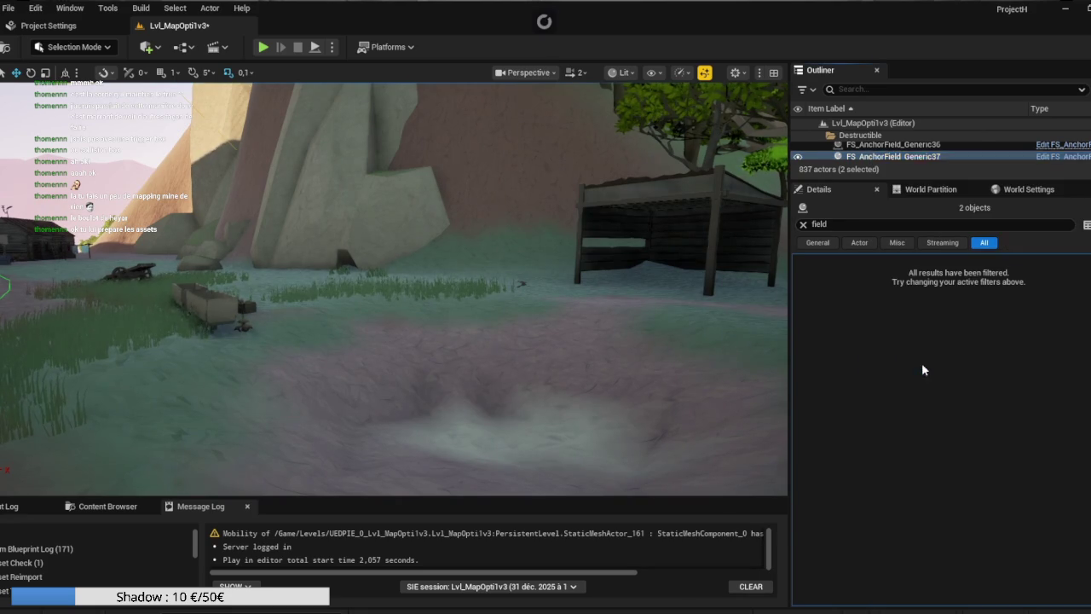
pyautogui.moveTo(573, 262)
pyautogui.mouseDown()
pyautogui.moveTo(546, 311)
pyautogui.moveTo(578, 275)
pyautogui.mouseUp()
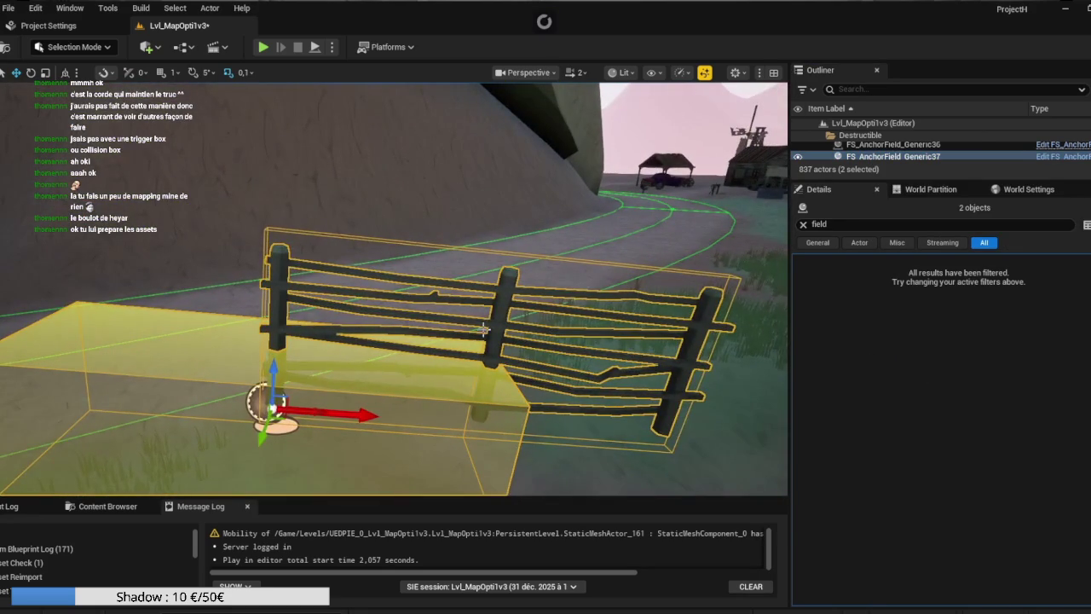
pyautogui.click(488, 329)
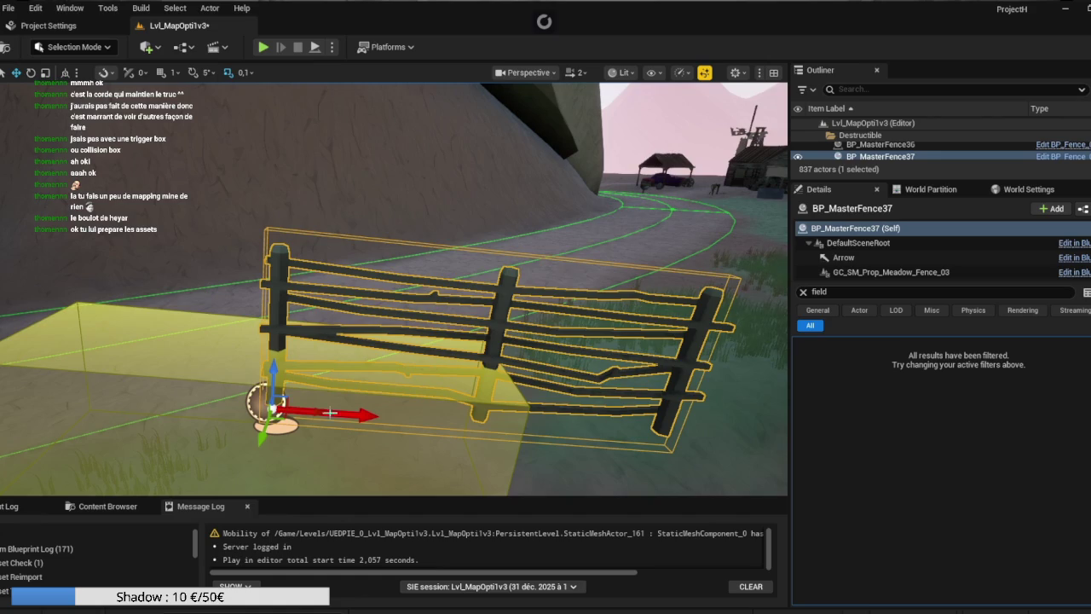
pyautogui.moveTo(317, 412)
pyautogui.mouseDown()
pyautogui.moveTo(170, 402)
pyautogui.moveTo(126, 374)
pyautogui.moveTo(162, 272)
pyautogui.mouseUp()
pyautogui.moveTo(437, 285)
pyautogui.mouseDown()
pyautogui.moveTo(405, 304)
pyautogui.moveTo(348, 297)
pyautogui.moveTo(363, 289)
pyautogui.mouseUp()
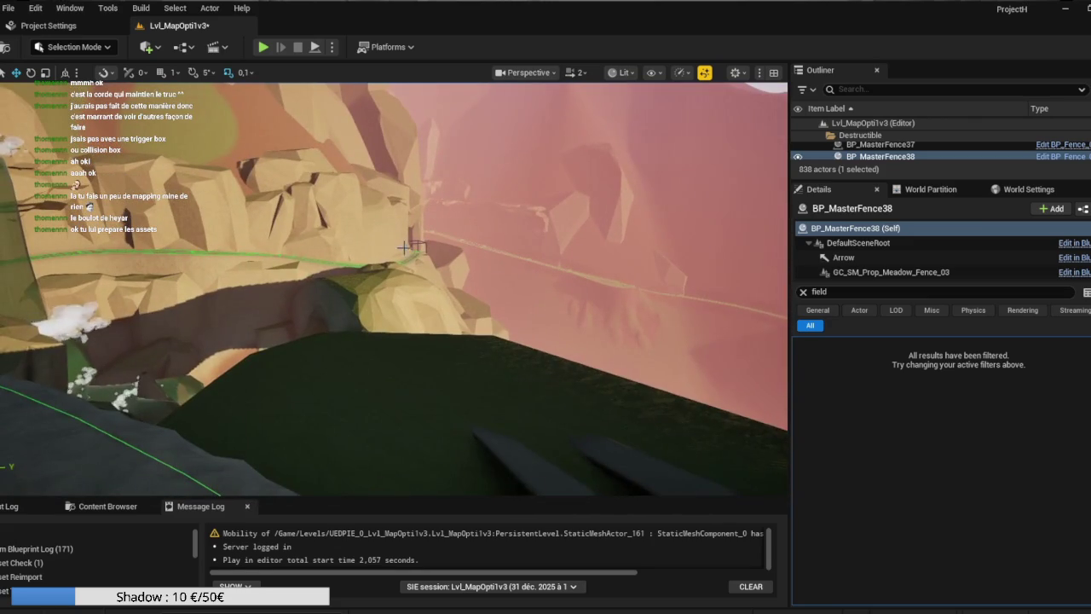
# Fly to BP_MasterFence38, undo the view snap and the extra duplicate, and reselect fence plus field
pyautogui.rightClick(856, 157)
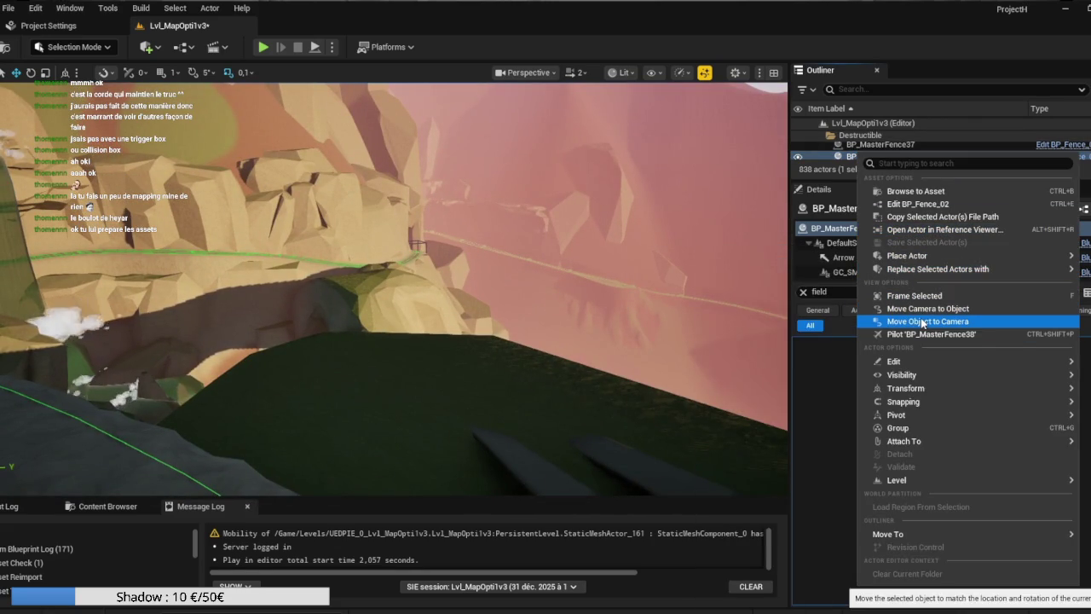
pyautogui.click(892, 309)
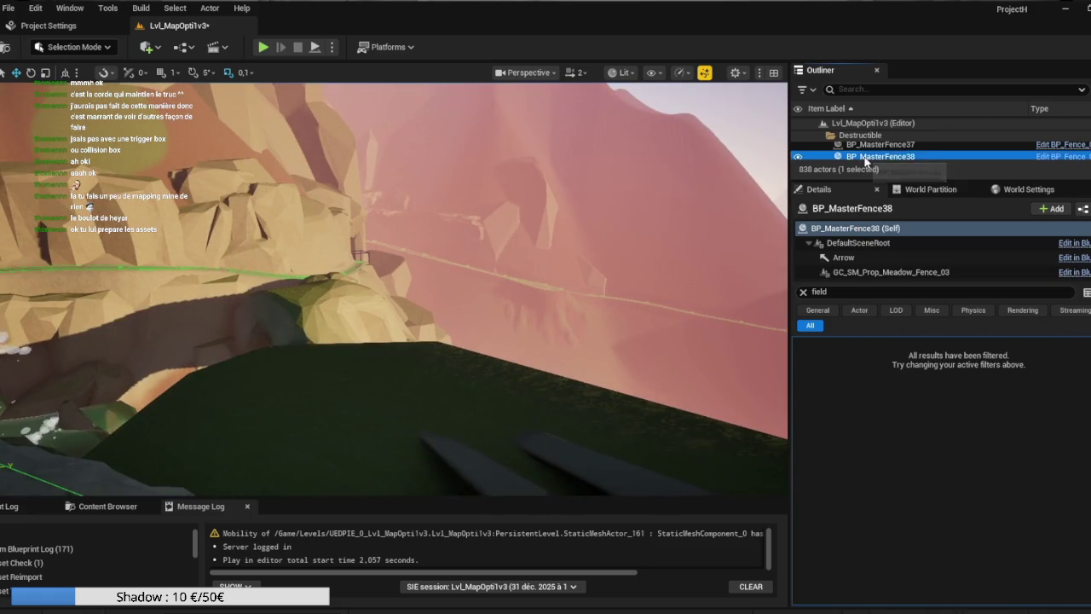
pyautogui.rightClick(864, 156)
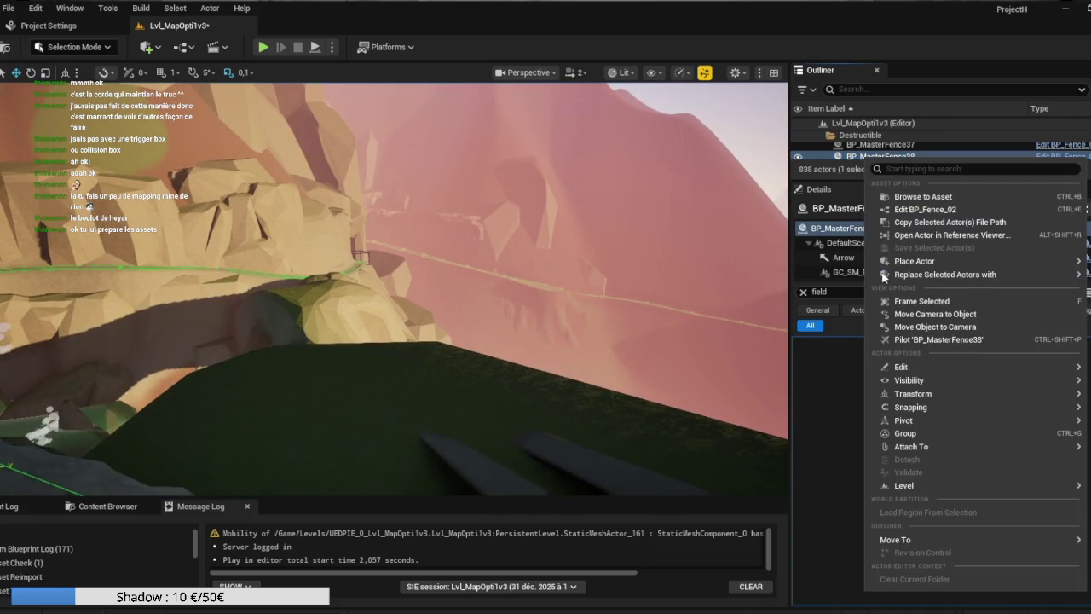
pyautogui.click(897, 315)
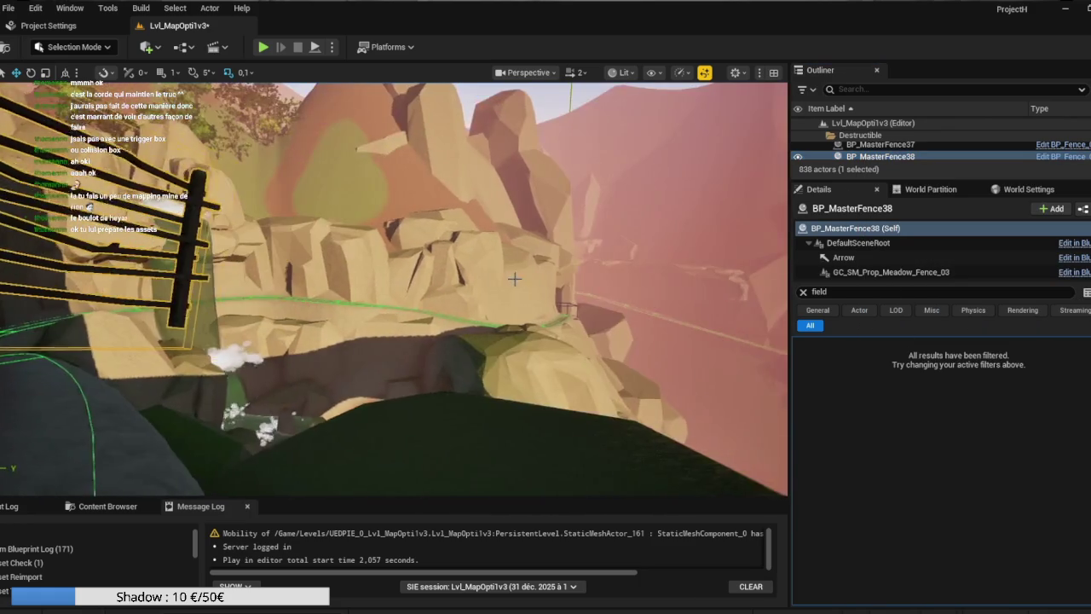
pyautogui.hotkey('ctrl', 'z')
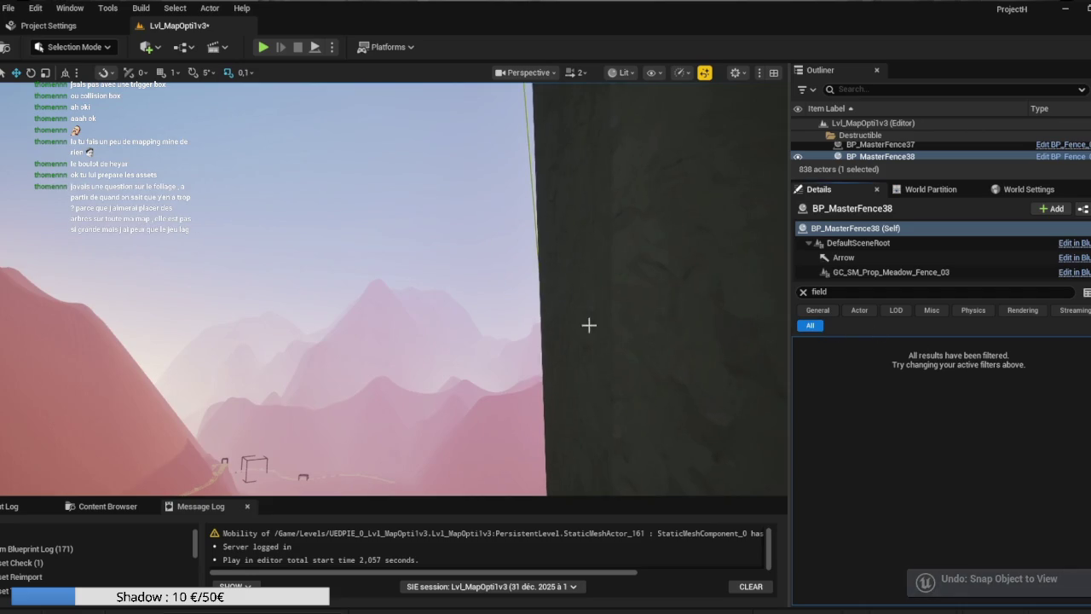
pyautogui.moveTo(589, 321); pyautogui.dragTo(413, 338)
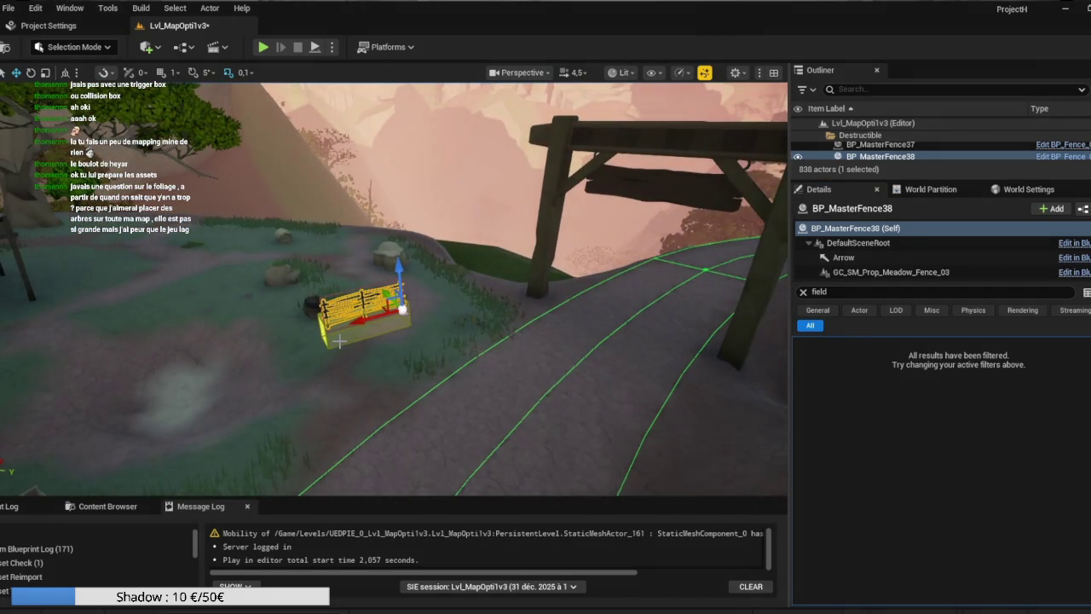
pyautogui.hotkey('ctrl', 'z')
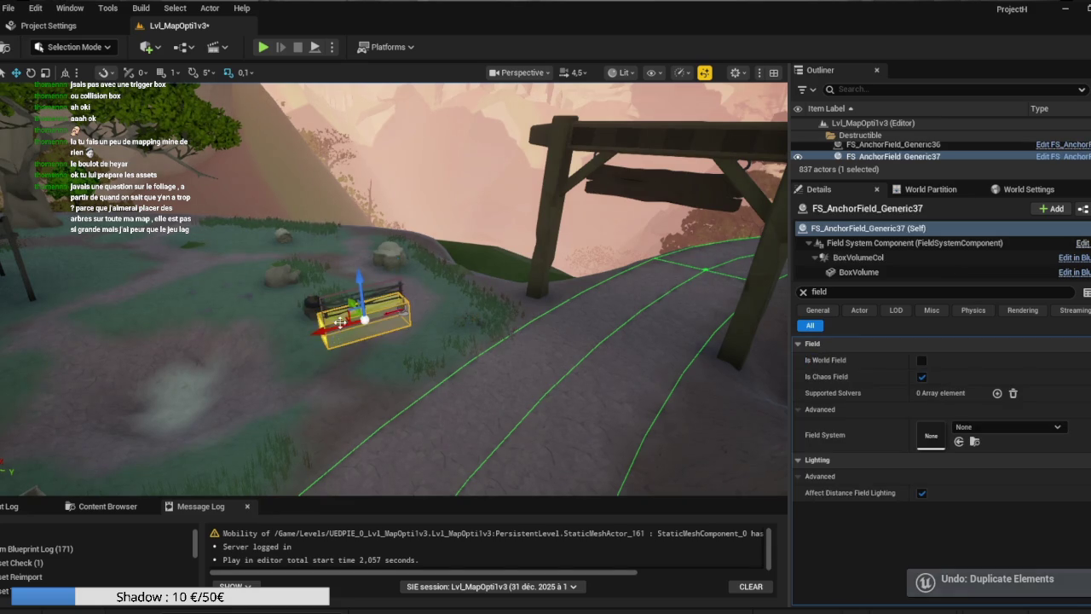
pyautogui.keyDown('ctrl'); pyautogui.click(339, 339); pyautogui.keyUp('ctrl')
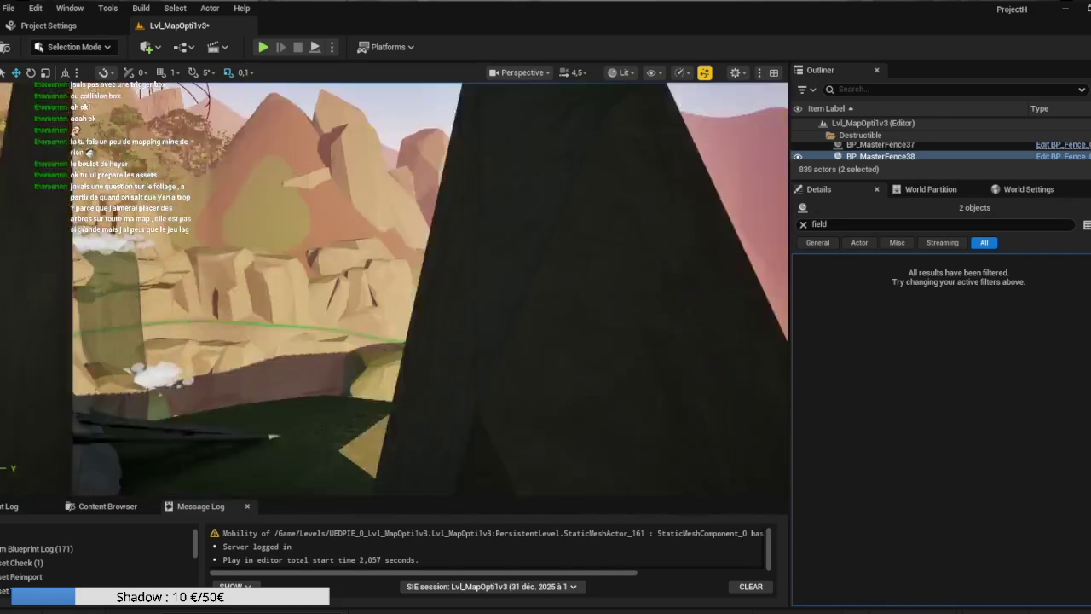
# Bring the view to BP_MasterFence38, select it with both anchor fields, and duplicate them with Ctrl+D
pyautogui.scroll(-1, 394, 289)
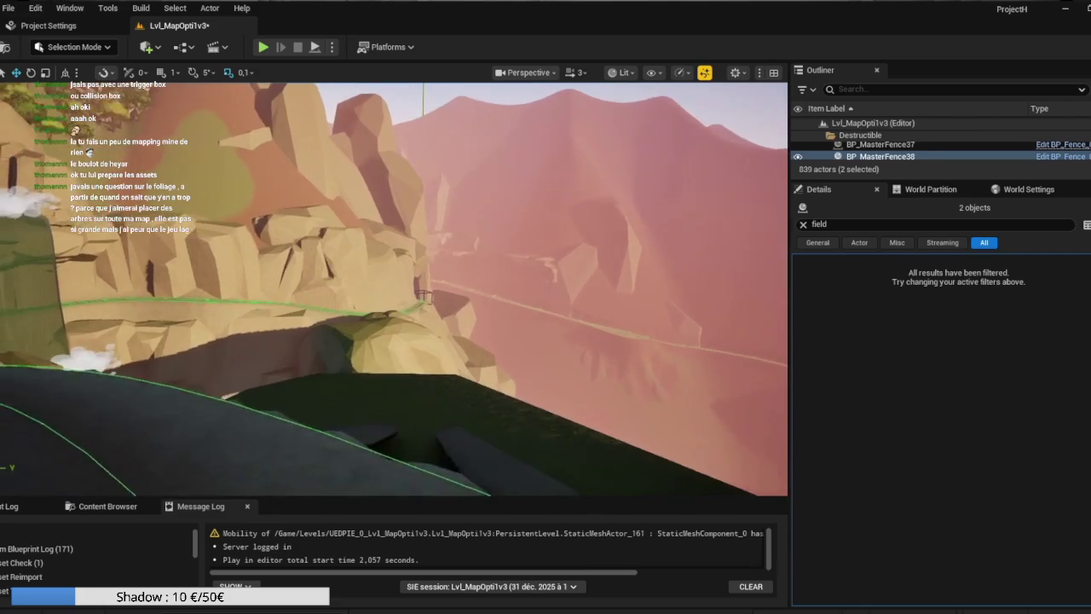
pyautogui.rightClick(853, 158)
pyautogui.click(921, 366)
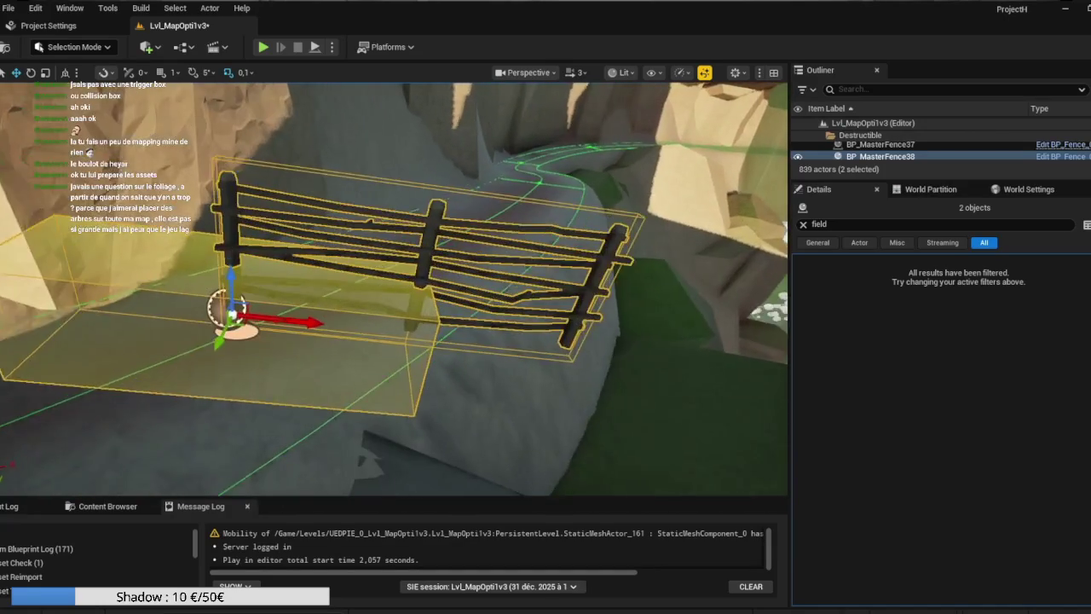
pyautogui.click(424, 273)
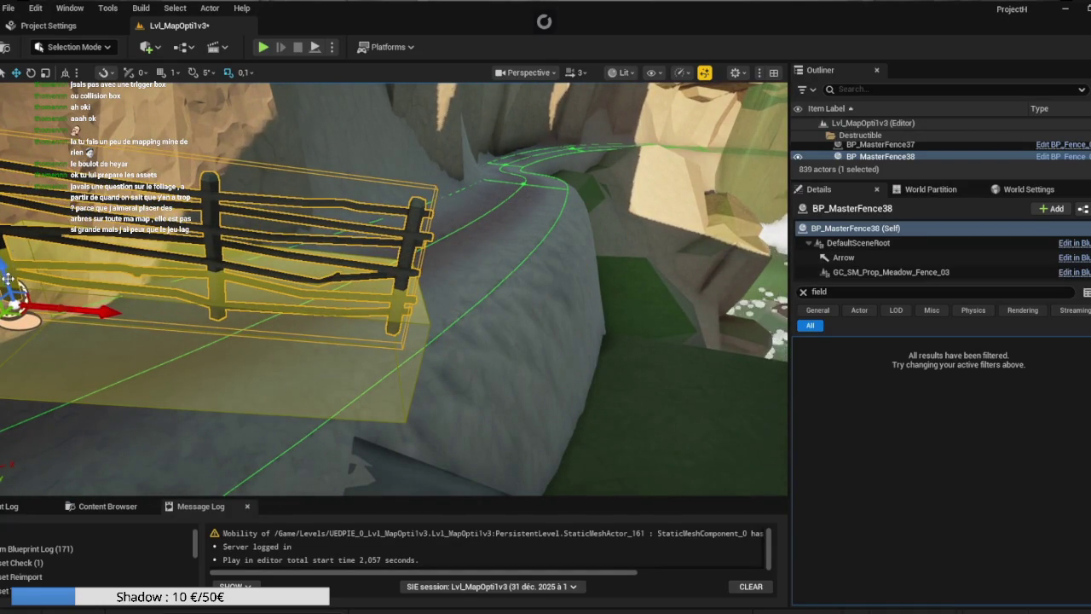
pyautogui.click(96, 301)
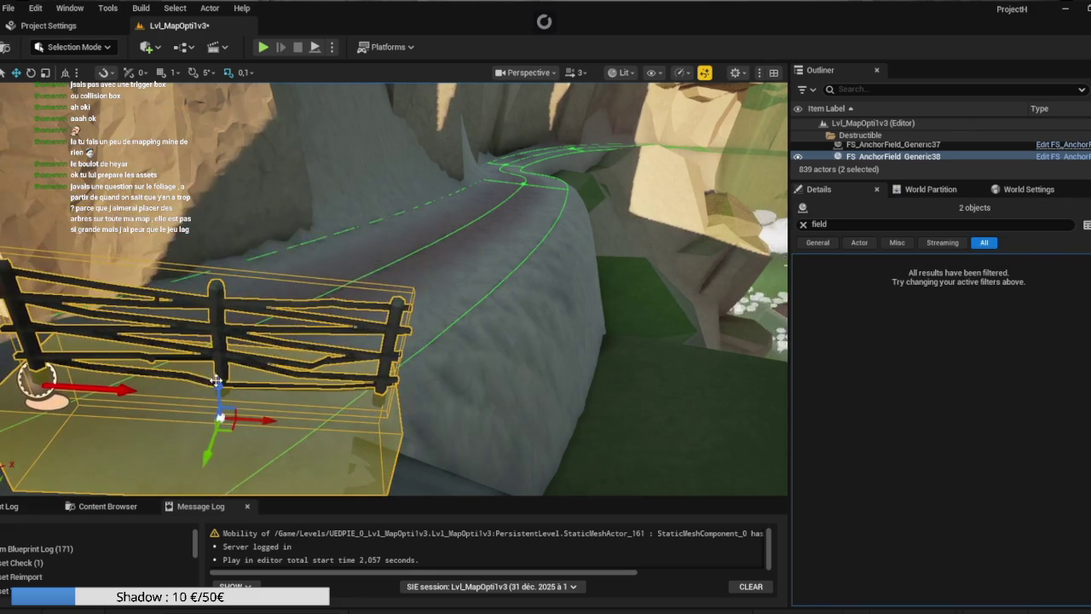
pyautogui.hotkey('ctrl', 'd')
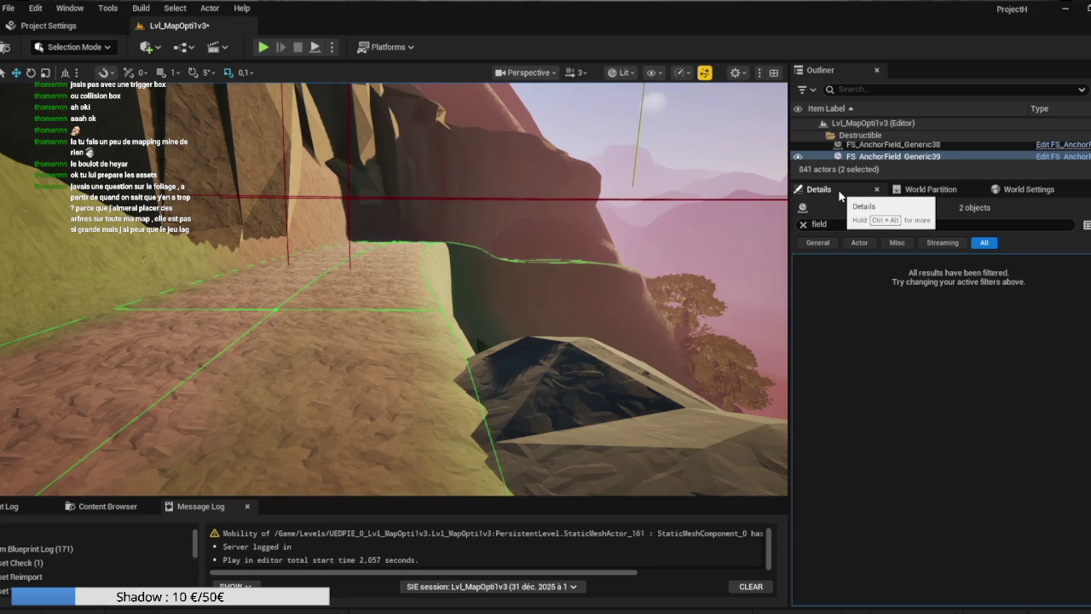
# Fly over the cliff toward the valley and move the selected anchor fields to the camera view
pyautogui.moveTo(577, 311)
pyautogui.mouseDown()
pyautogui.moveTo(567, 256)
pyautogui.moveTo(542, 290)
pyautogui.moveTo(528, 243)
pyautogui.mouseUp()
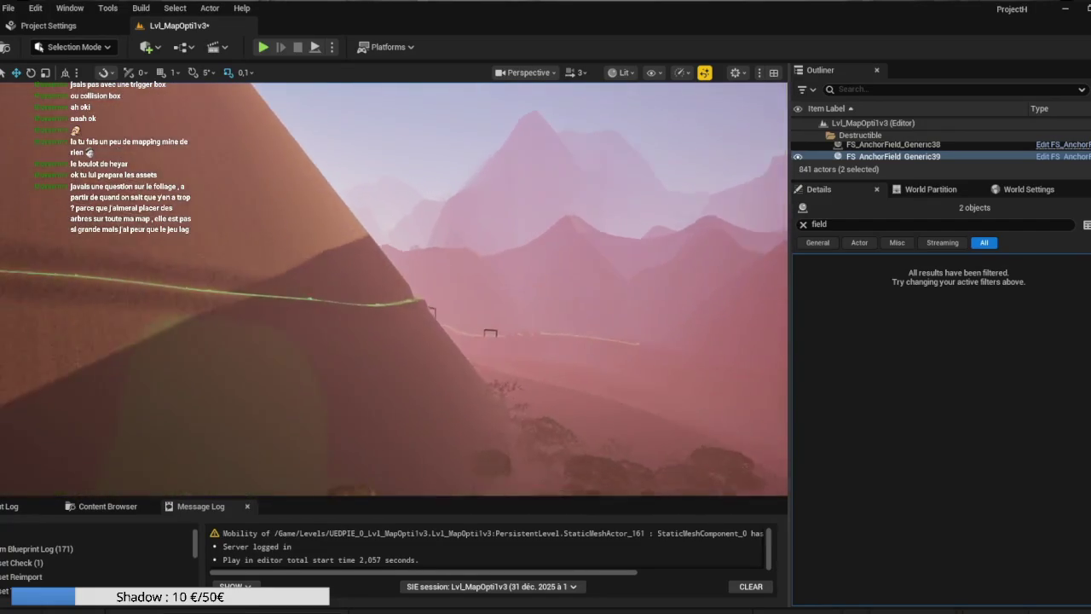
pyautogui.press('f')
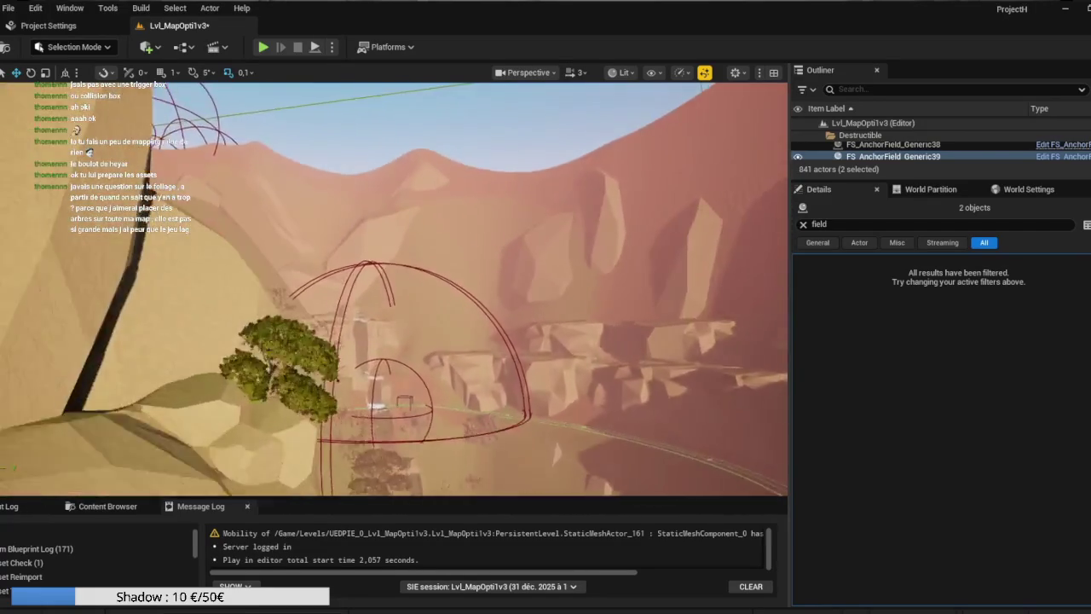
pyautogui.moveTo(392, 290)
pyautogui.mouseDown()
pyautogui.moveTo(392, 324)
pyautogui.moveTo(392, 222)
pyautogui.moveTo(392, 247)
pyautogui.mouseUp()
pyautogui.rightClick(870, 162)
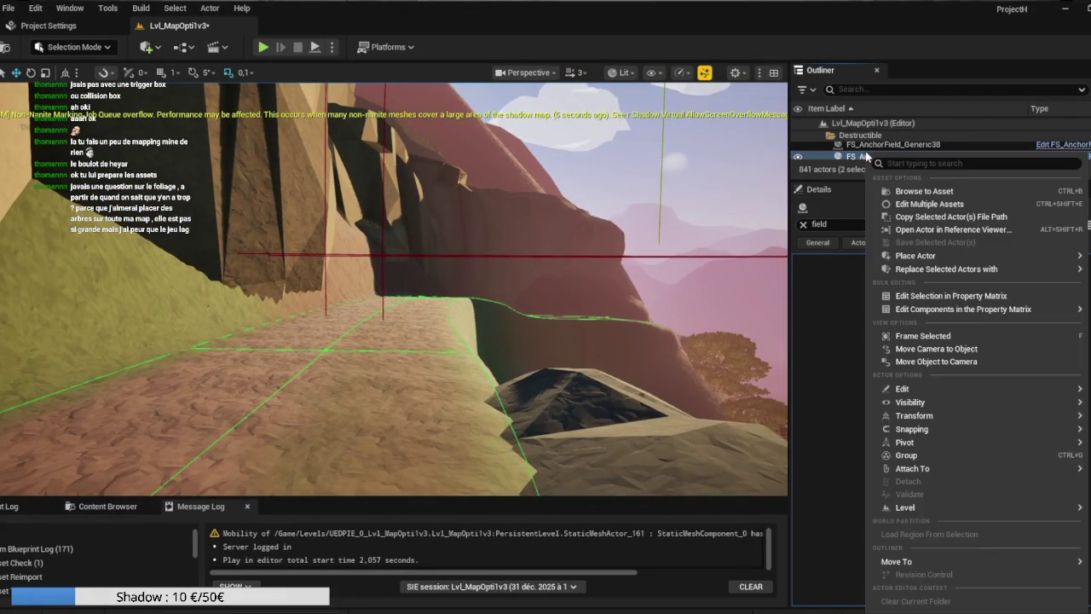
pyautogui.click(916, 362)
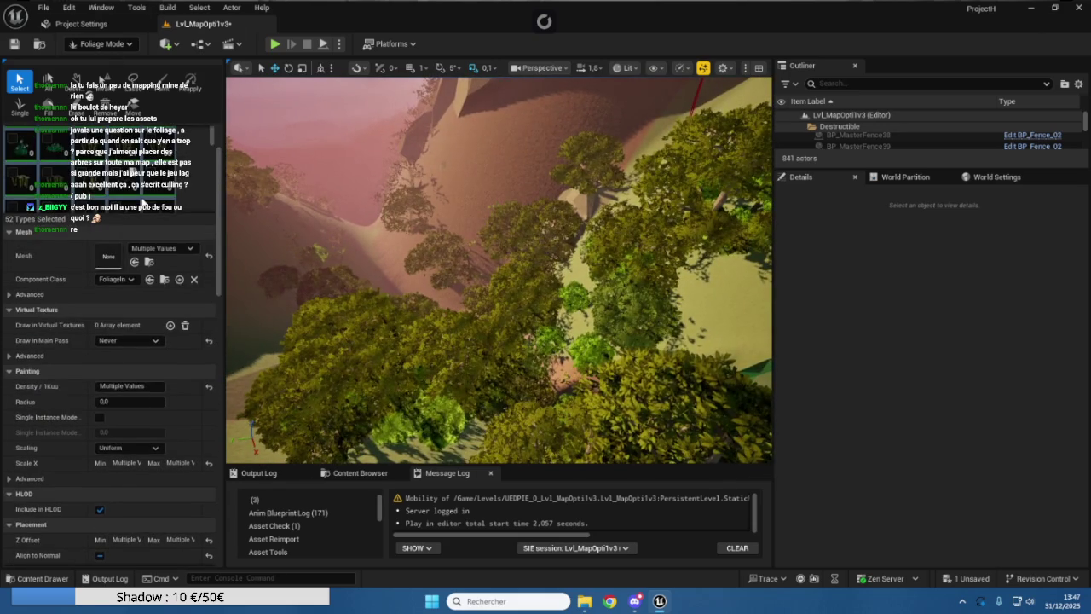
# Set the foliage Cull Distance Max to 50000
pyautogui.scroll(-5, 123, 310)
pyautogui.scroll(-4, 123, 309)
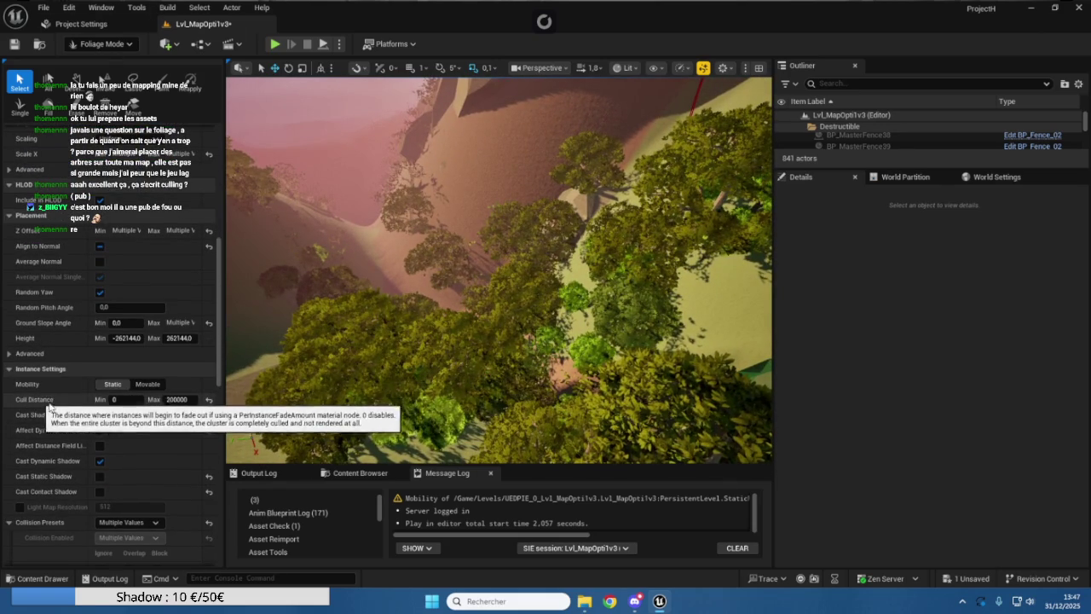
pyautogui.click(173, 398)
pyautogui.write('50000')
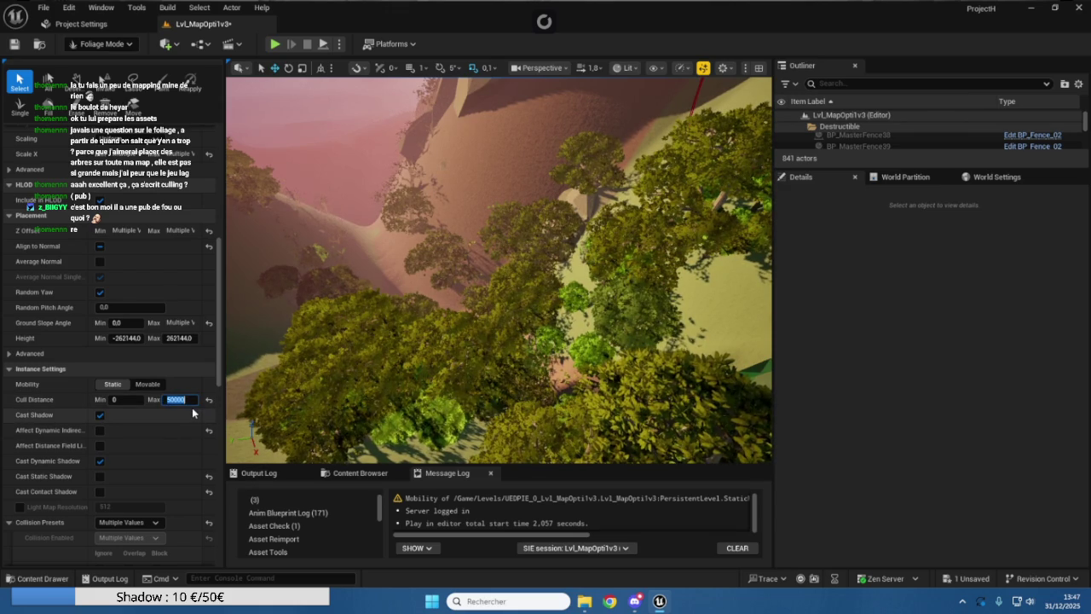
pyautogui.press('Return')
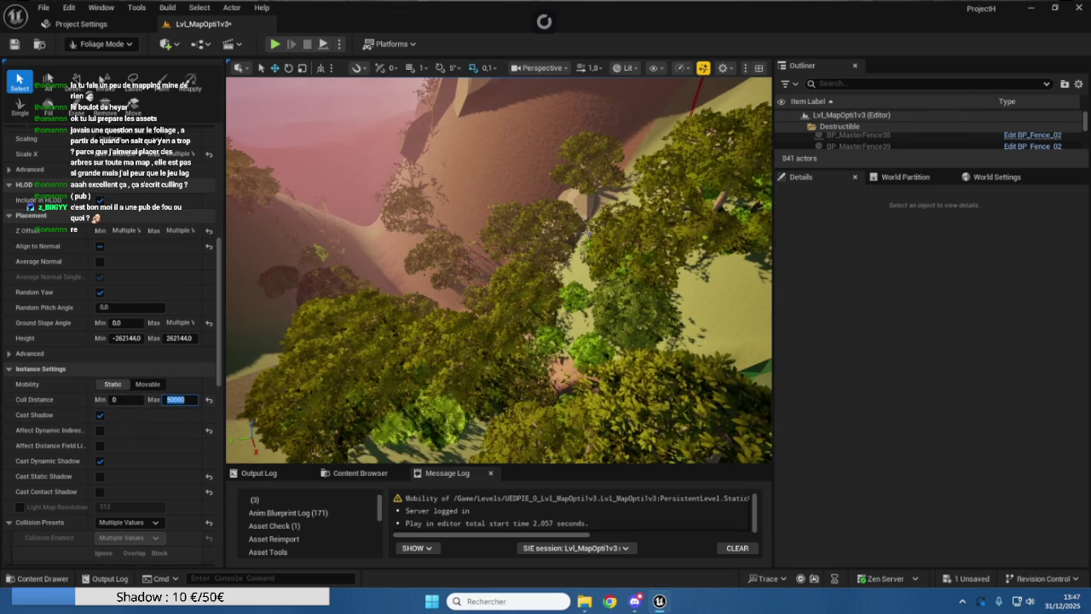
# Try a Cull Distance Max of 5000000, then restore it to 50000
pyautogui.moveTo(577, 196); pyautogui.dragTo(576, 127)
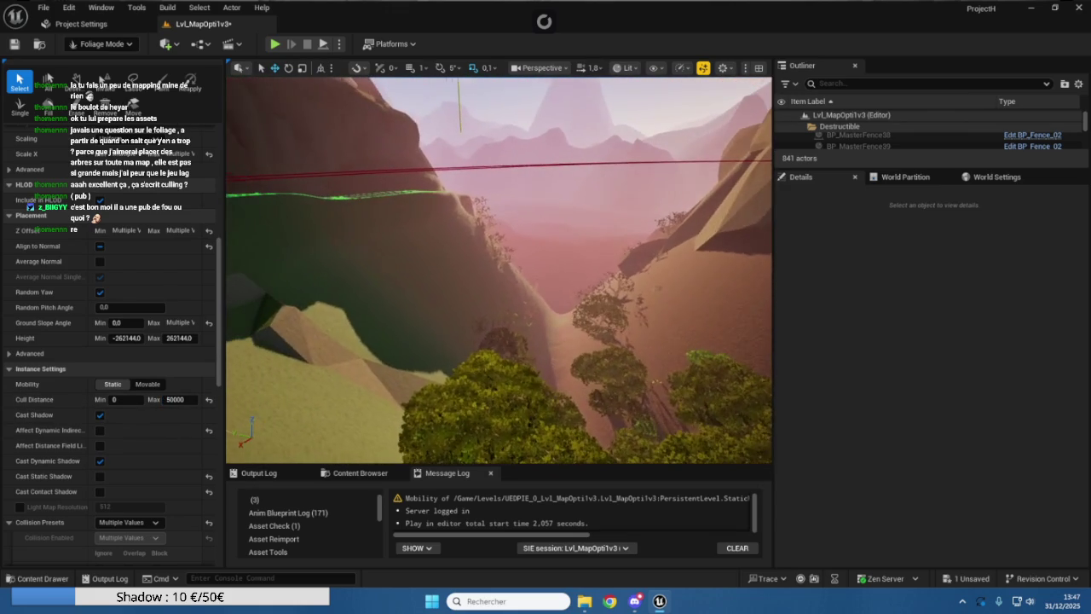
pyautogui.click(175, 399)
pyautogui.click(176, 400)
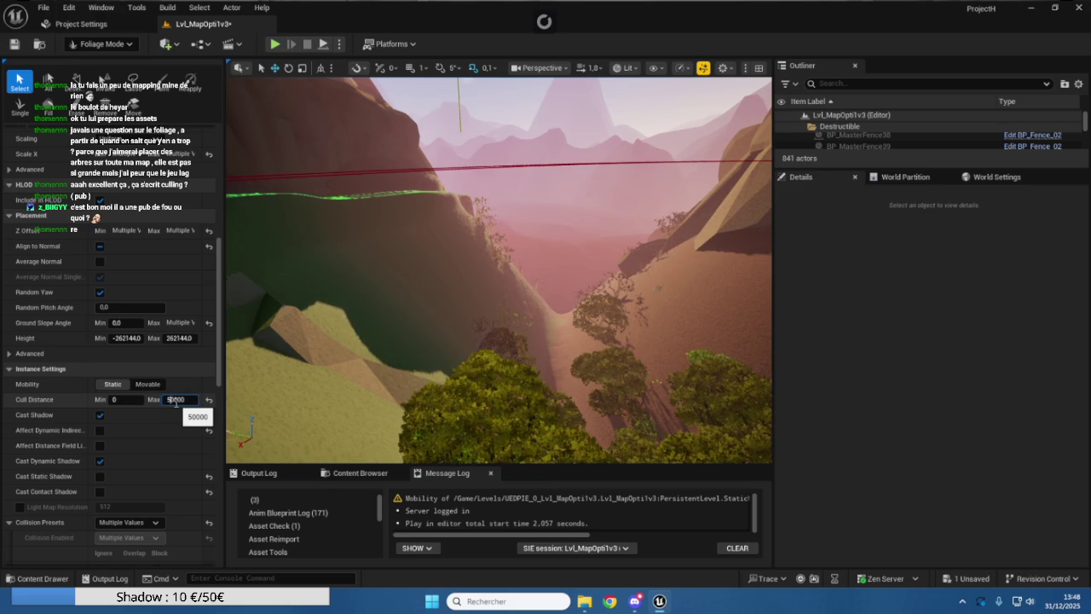
pyautogui.write('00')
pyautogui.press('Return')
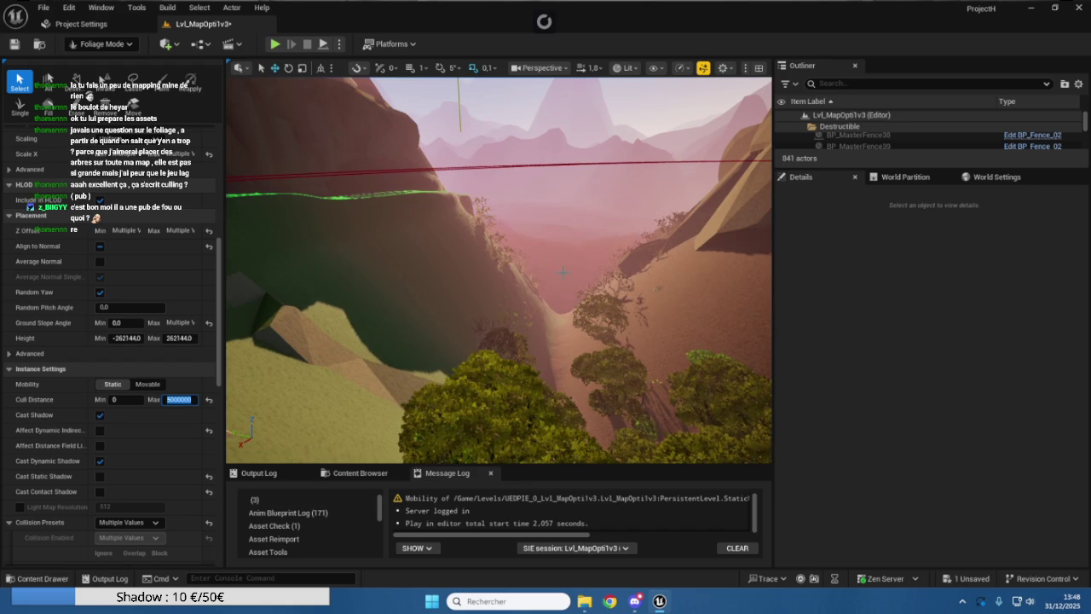
pyautogui.press('Home')
pyautogui.hotkey('ctrl', 'a')
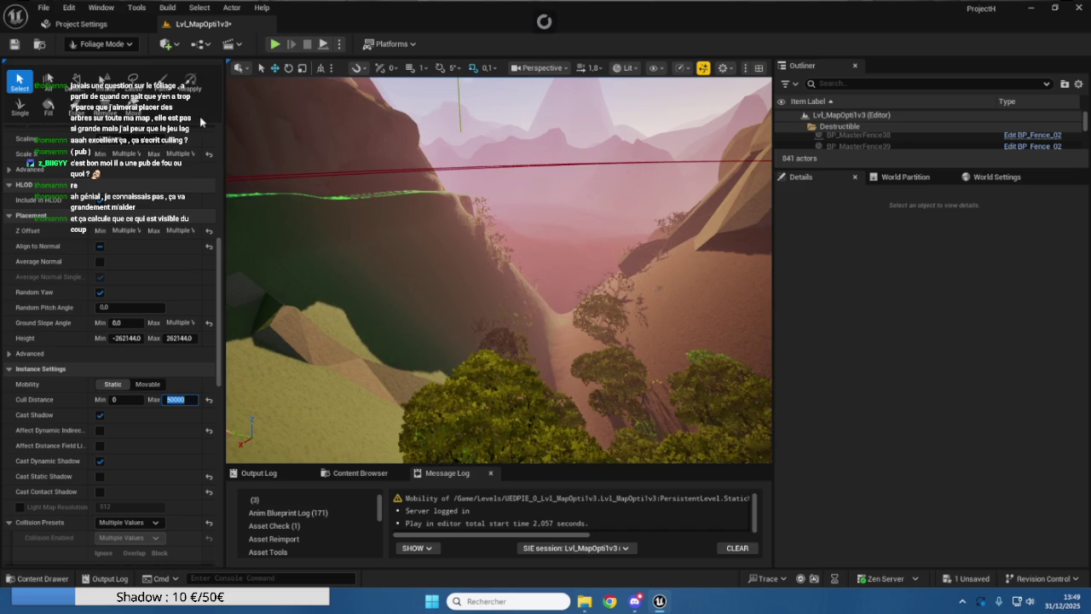
# Select only the SM_Env_Bush_01 foliage type
pyautogui.scroll(3, 193, 305)
pyautogui.scroll(2, 131, 232)
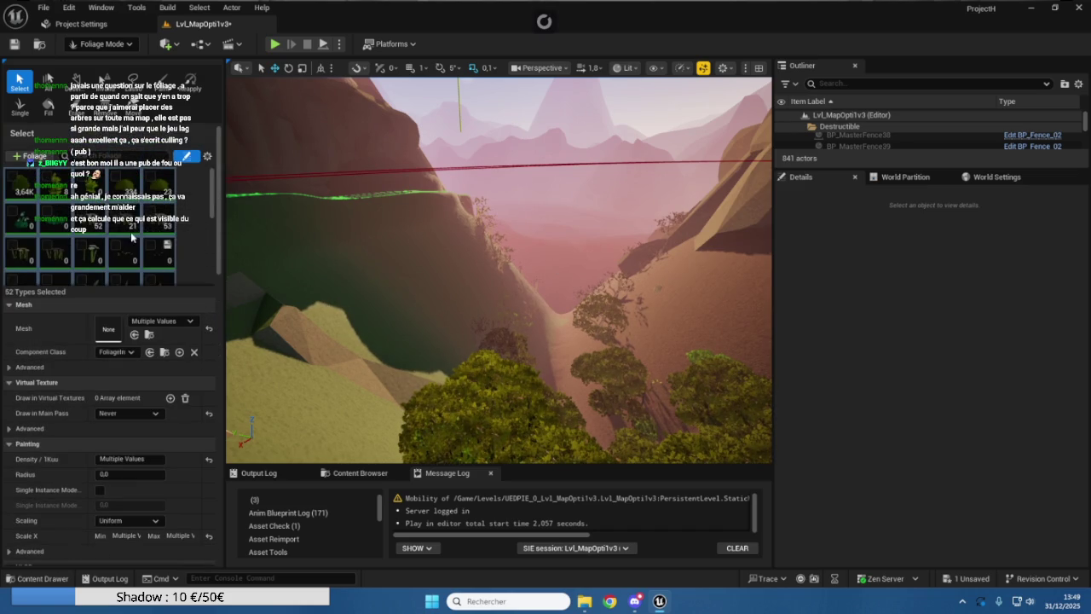
pyautogui.click(26, 179)
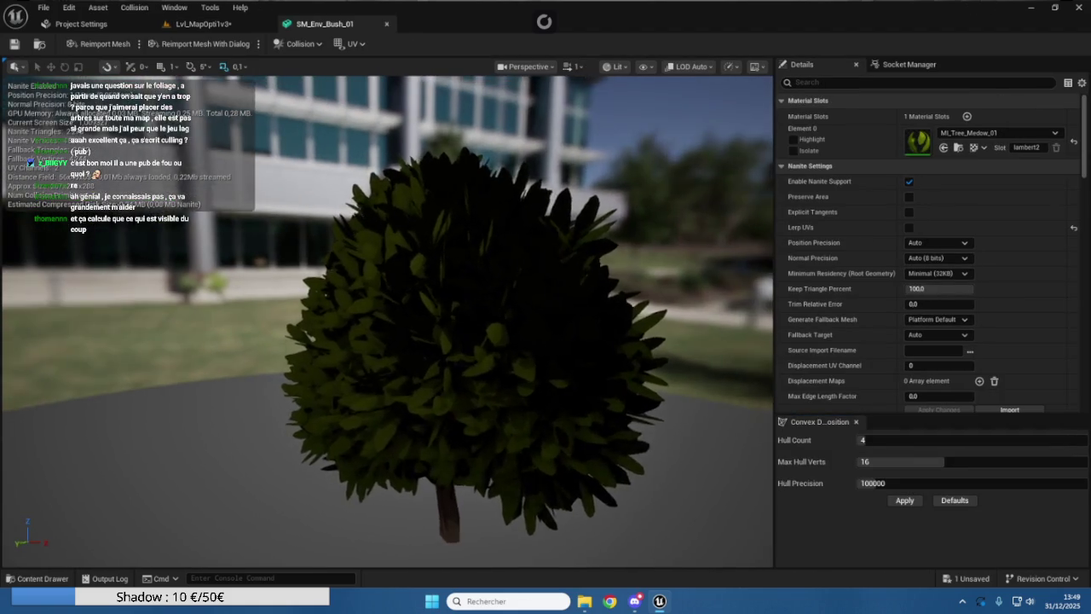
# Orbit the SM_Env_Bush_01 preview and browse its Details panel
pyautogui.scroll(-10, 387, 311)
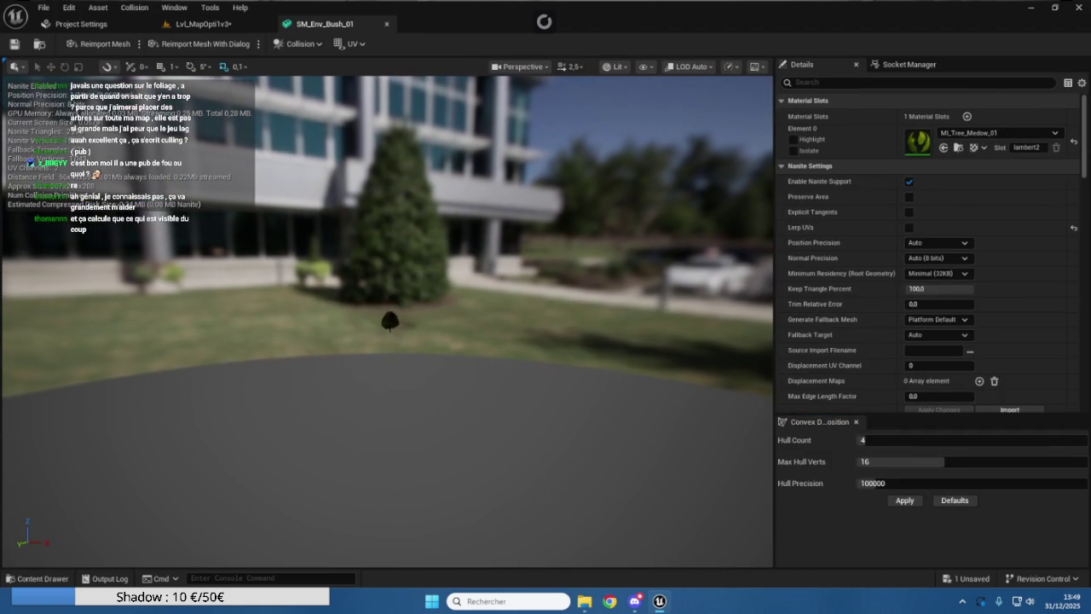
pyautogui.scroll(-3, 388, 311)
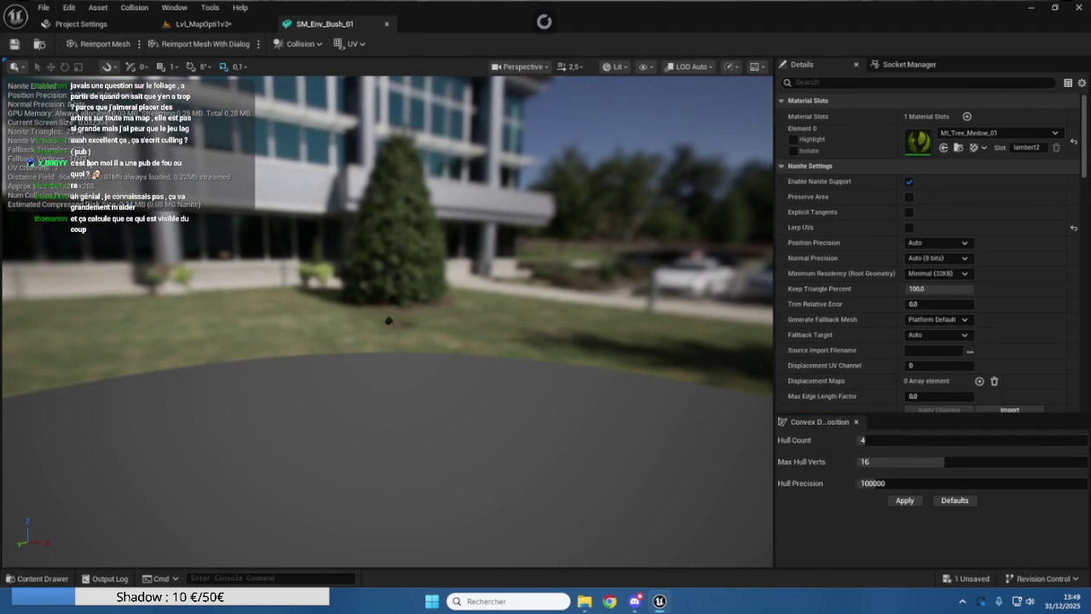
pyautogui.scroll(5, 72, 155)
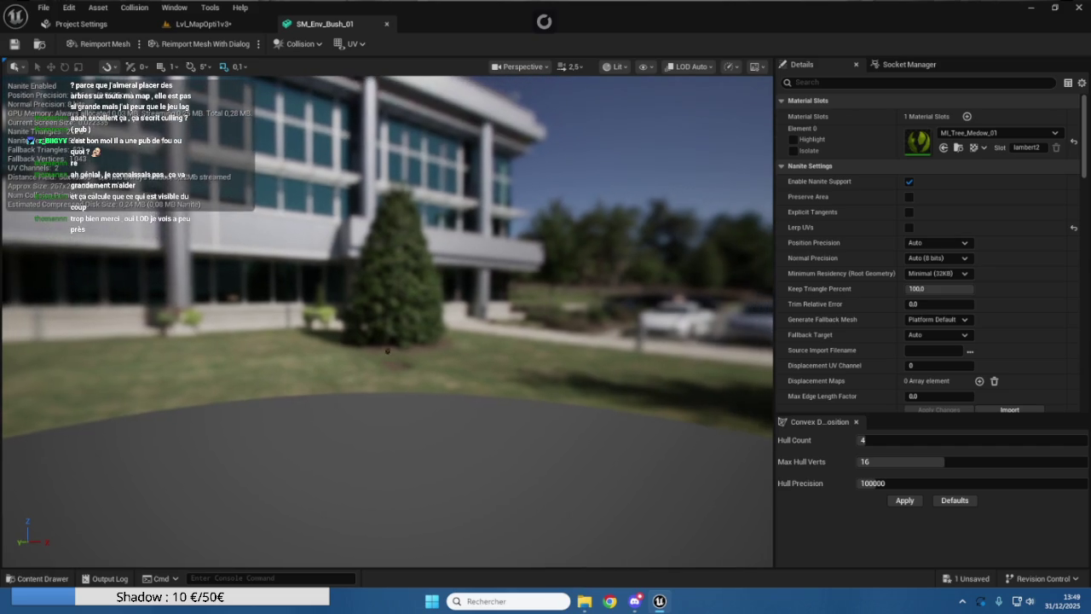
pyautogui.moveTo(388, 341); pyautogui.dragTo(307, 341)
pyautogui.scroll(6, 402, 320)
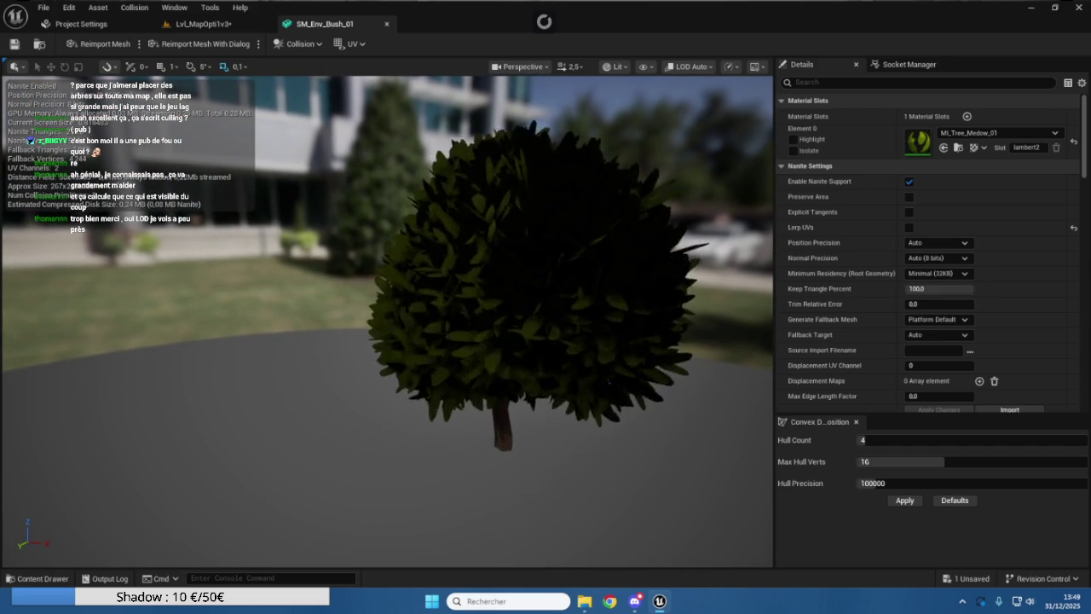
pyautogui.scroll(-3, 401, 320)
pyautogui.scroll(-5, 391, 321)
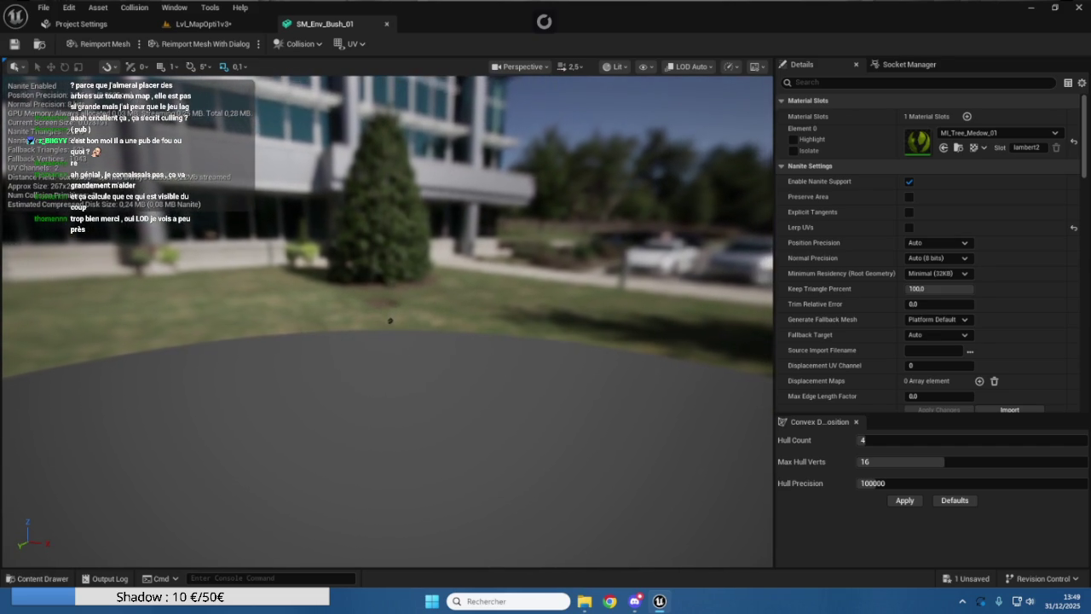
pyautogui.scroll(8, 514, 279)
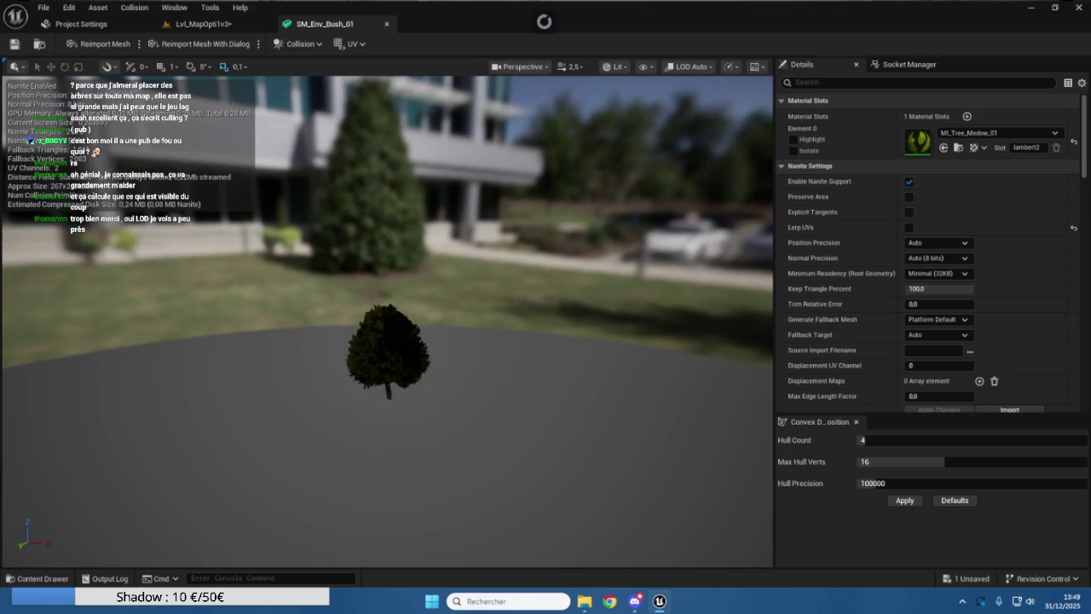
pyautogui.rightClick(895, 263)
pyautogui.scroll(-6, 873, 257)
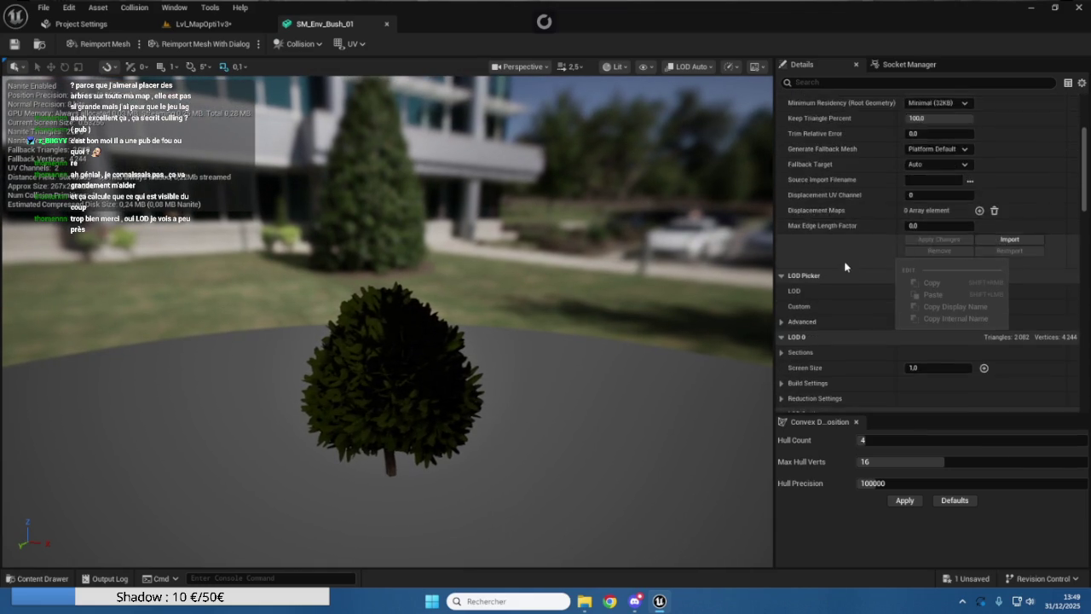
pyautogui.scroll(-5, 840, 261)
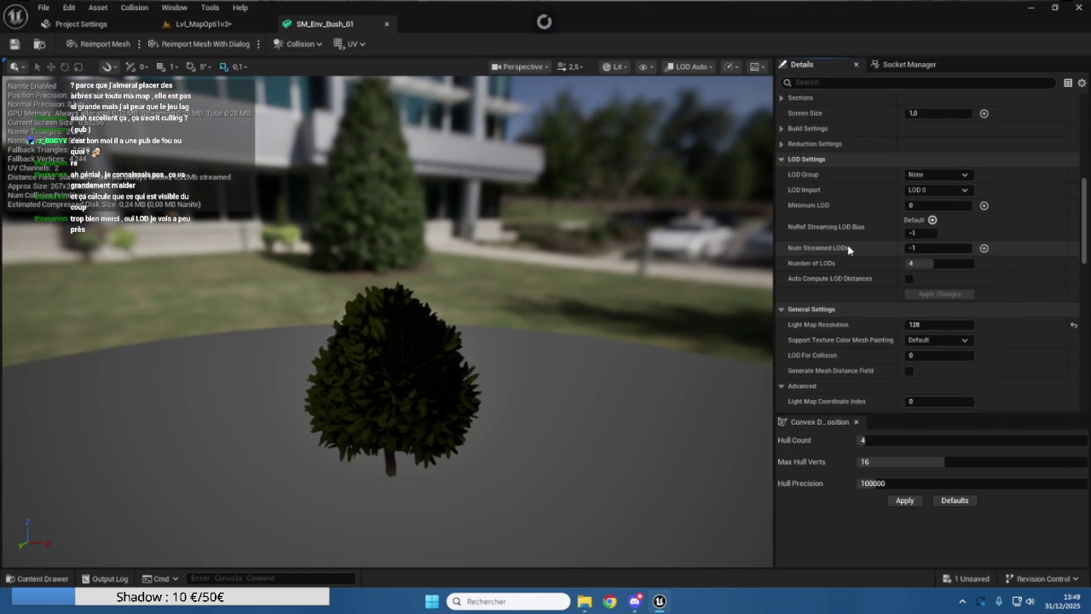
pyautogui.scroll(-10, 860, 296)
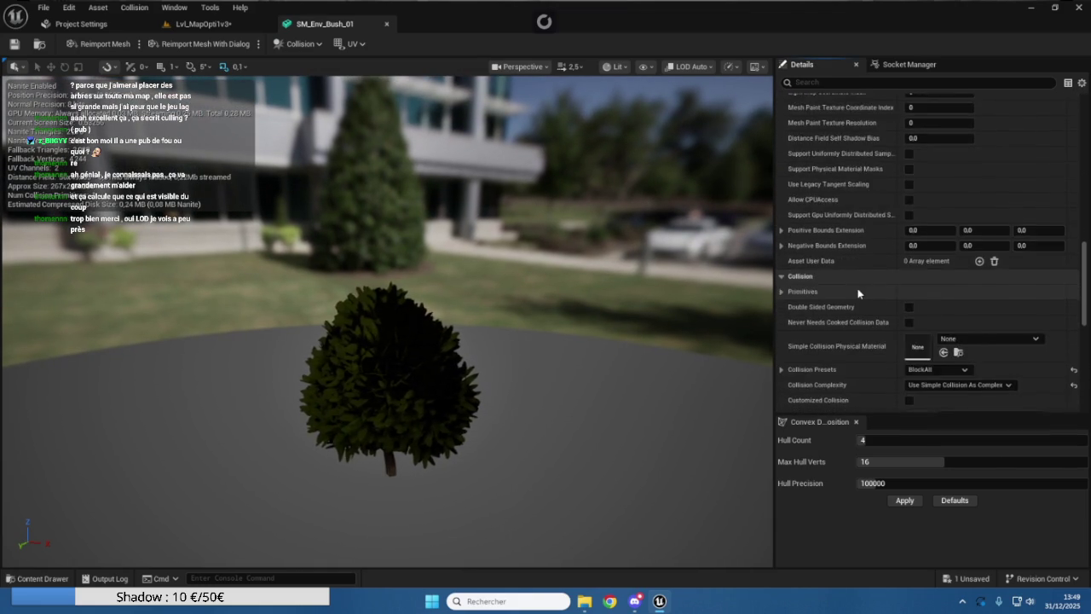
pyautogui.scroll(10, 852, 294)
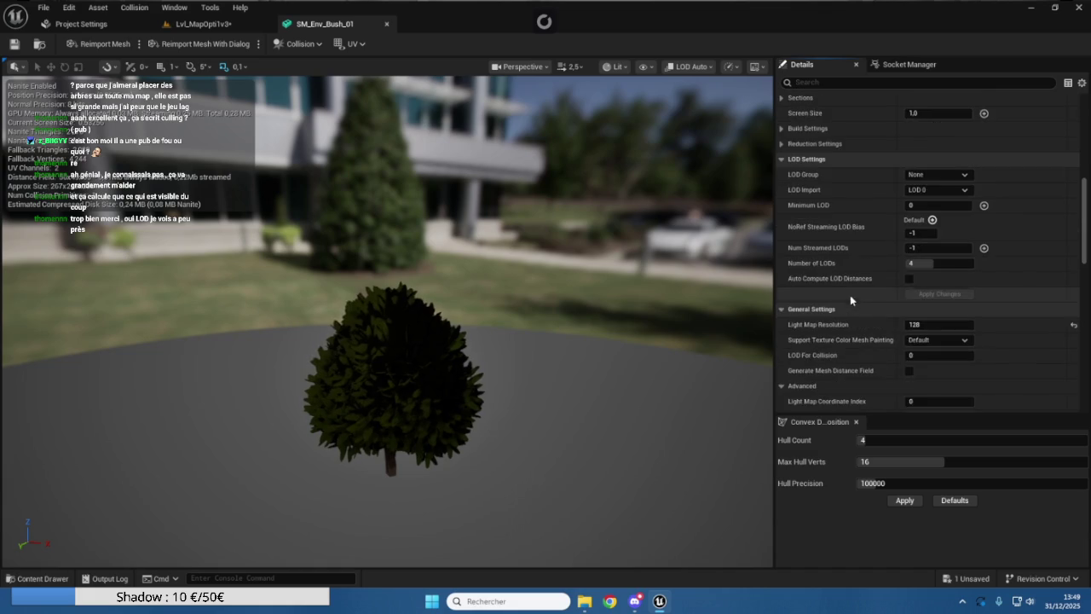
pyautogui.scroll(3, 848, 309)
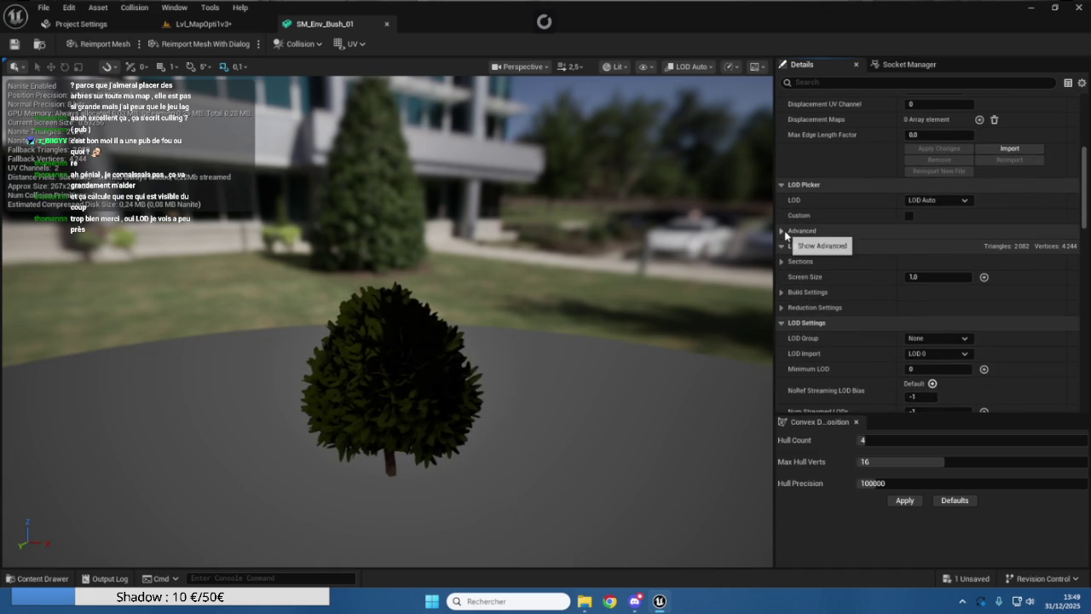
# Expand the LOD Picker's advanced options and tick Custom so all LODs are listed
pyautogui.click(783, 231)
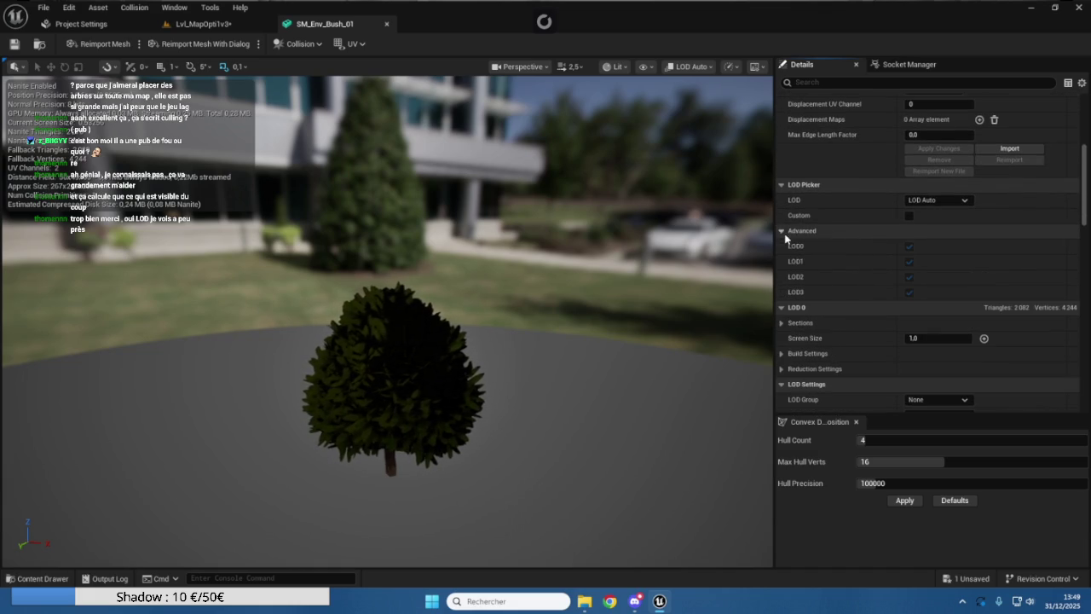
pyautogui.click(909, 216)
pyautogui.scroll(-2, 852, 225)
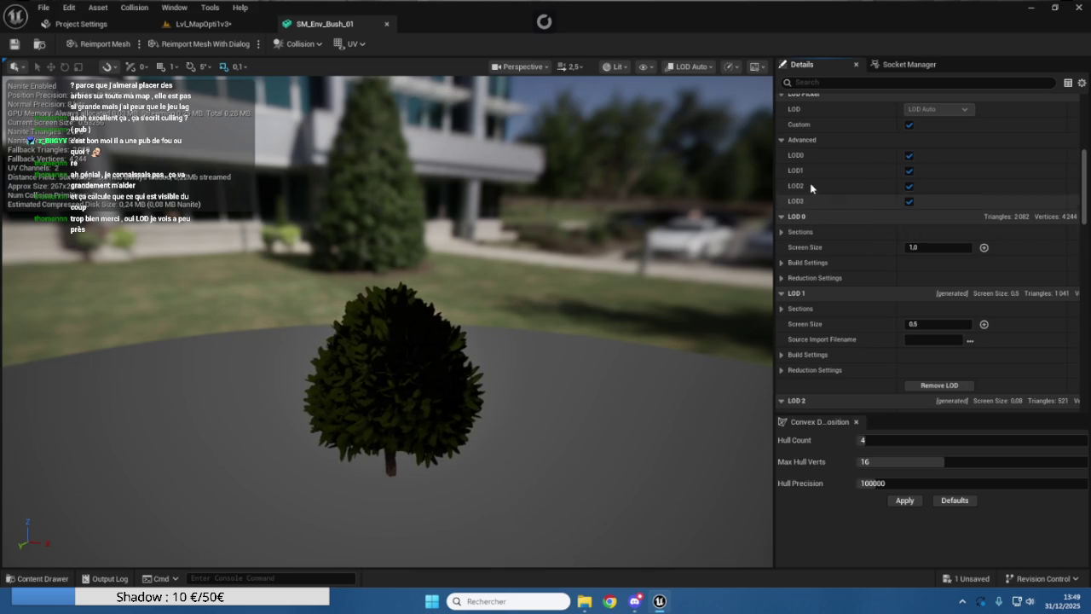
pyautogui.scroll(1, 805, 153)
pyautogui.click(908, 206)
pyautogui.click(908, 207)
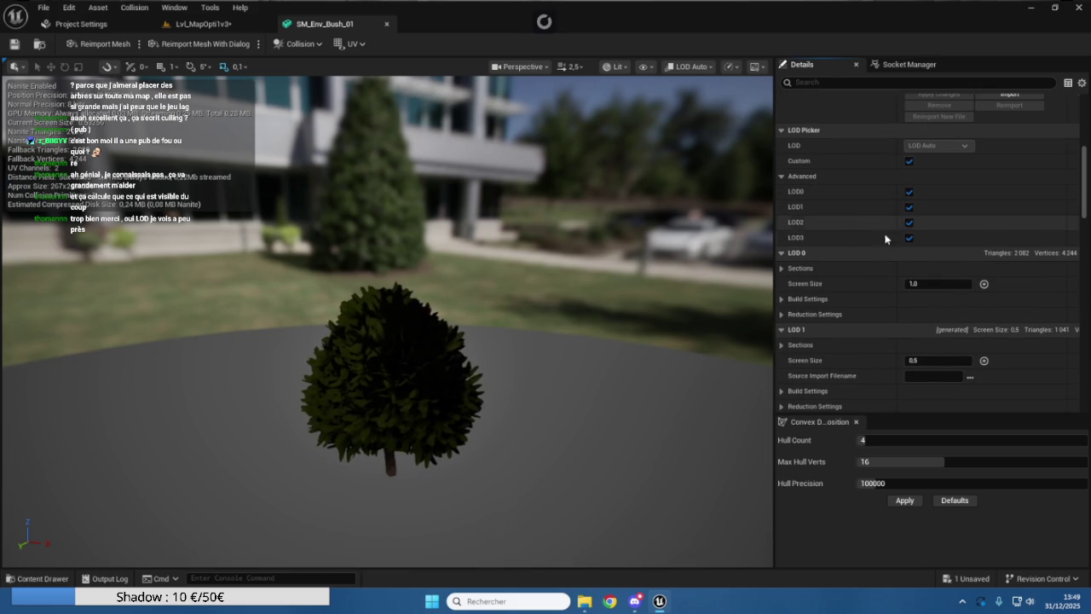
pyautogui.scroll(-1, 838, 239)
pyautogui.scroll(-3, 820, 247)
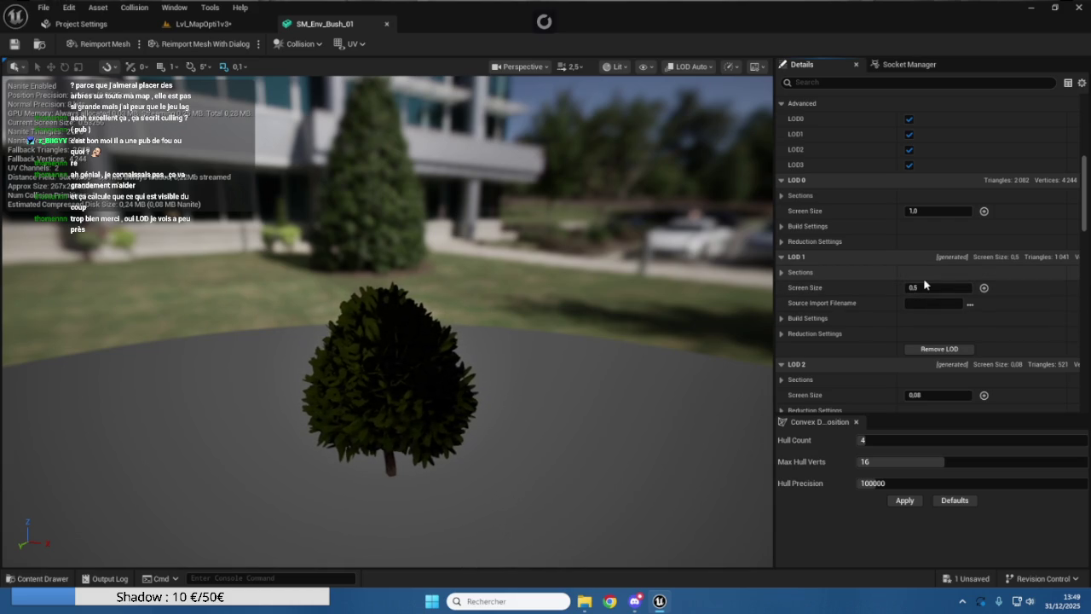
# Orbit the preview closer to the bush and back out to compare LODs
pyautogui.moveTo(584, 281); pyautogui.dragTo(545, 310)
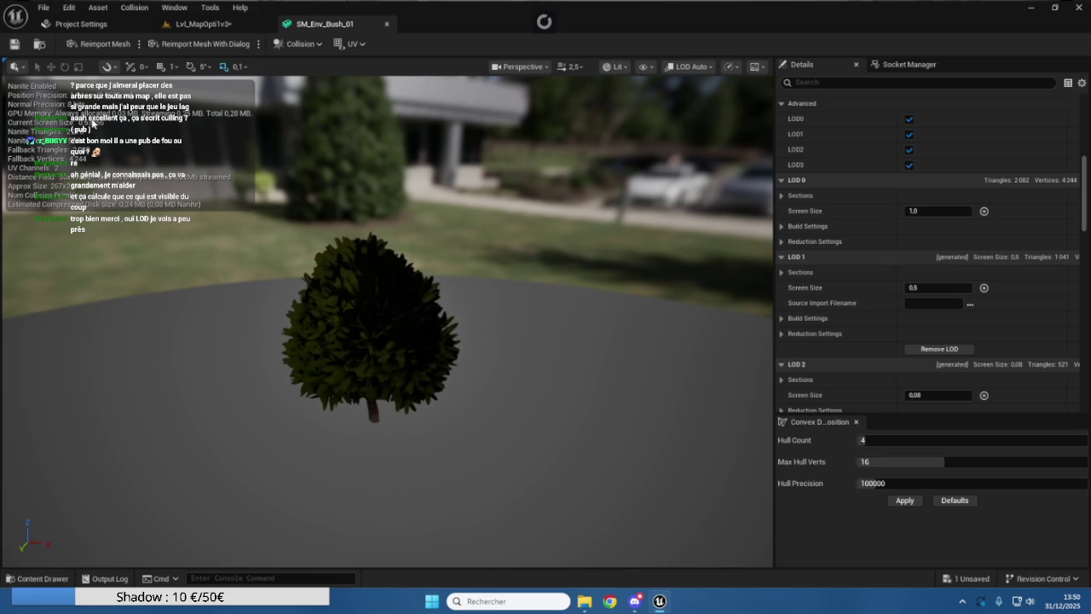
pyautogui.moveTo(231, 187); pyautogui.dragTo(233, 205)
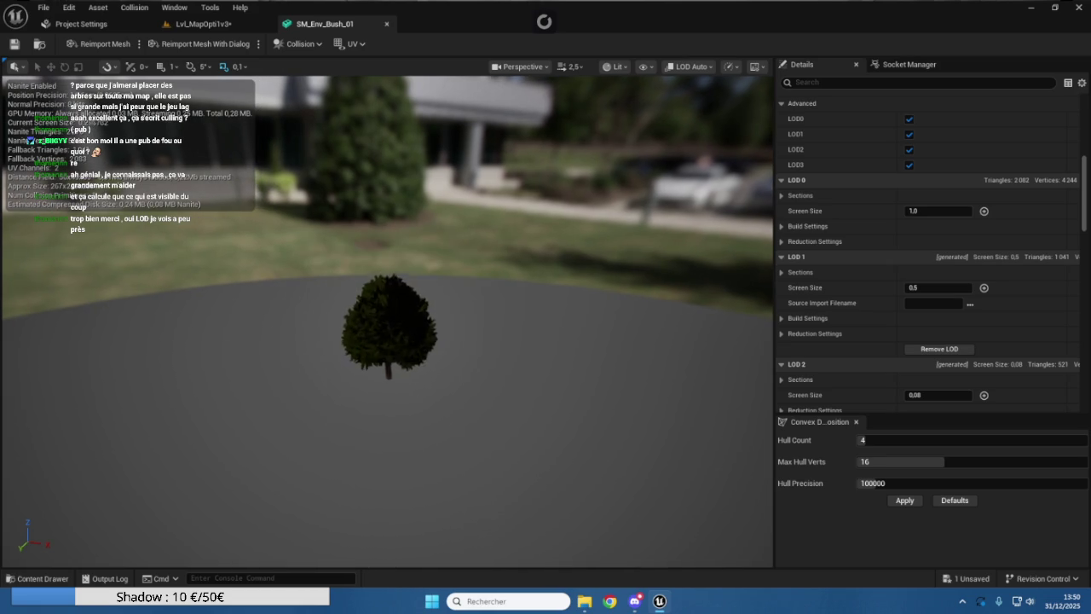
pyautogui.scroll(5, 91, 154)
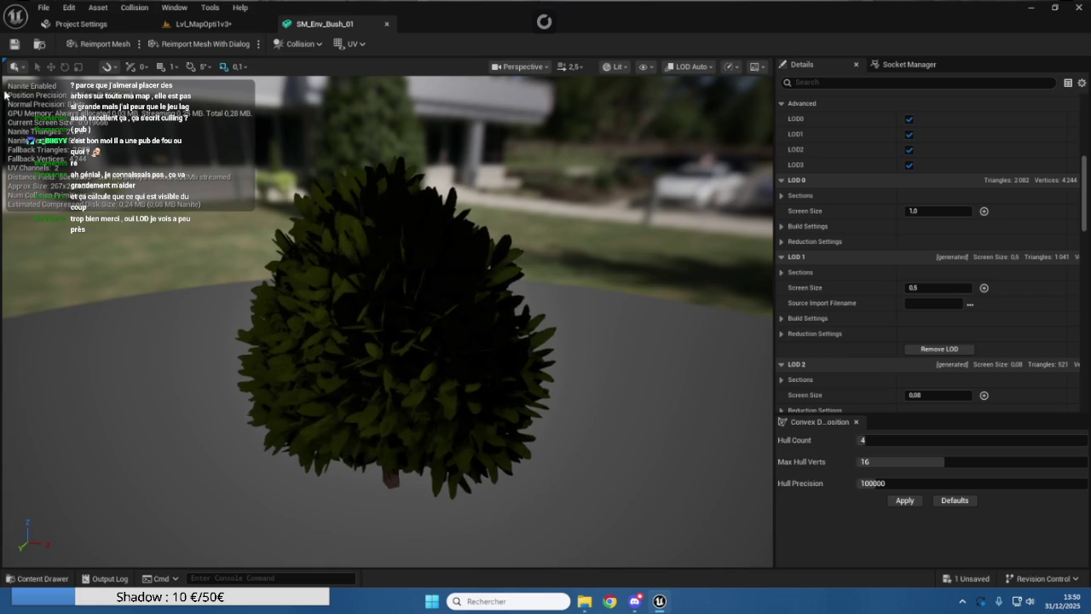
pyautogui.scroll(-5, 94, 152)
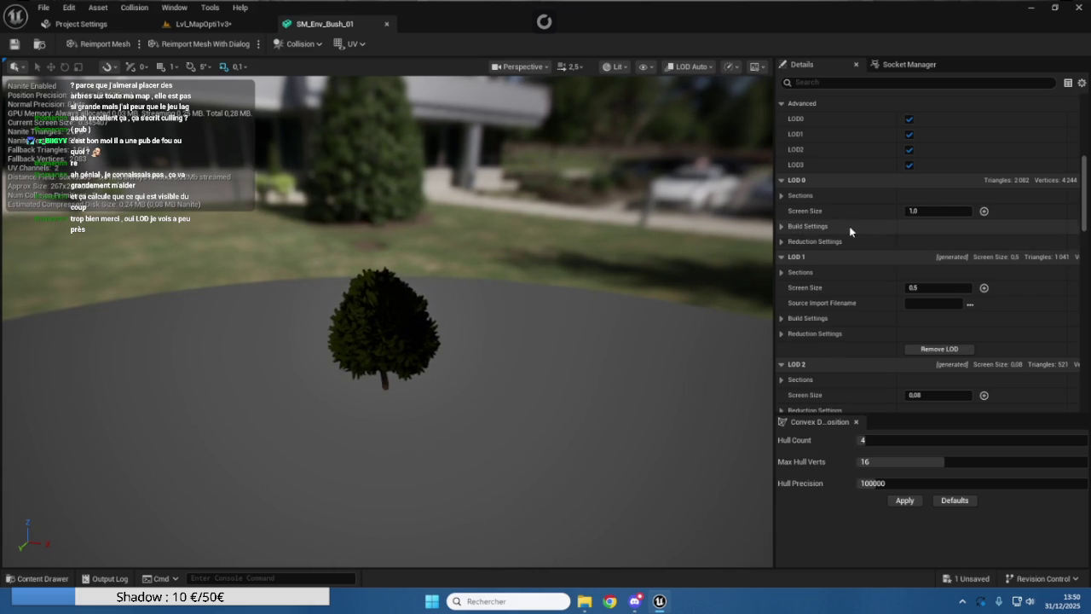
pyautogui.scroll(-3, 850, 226)
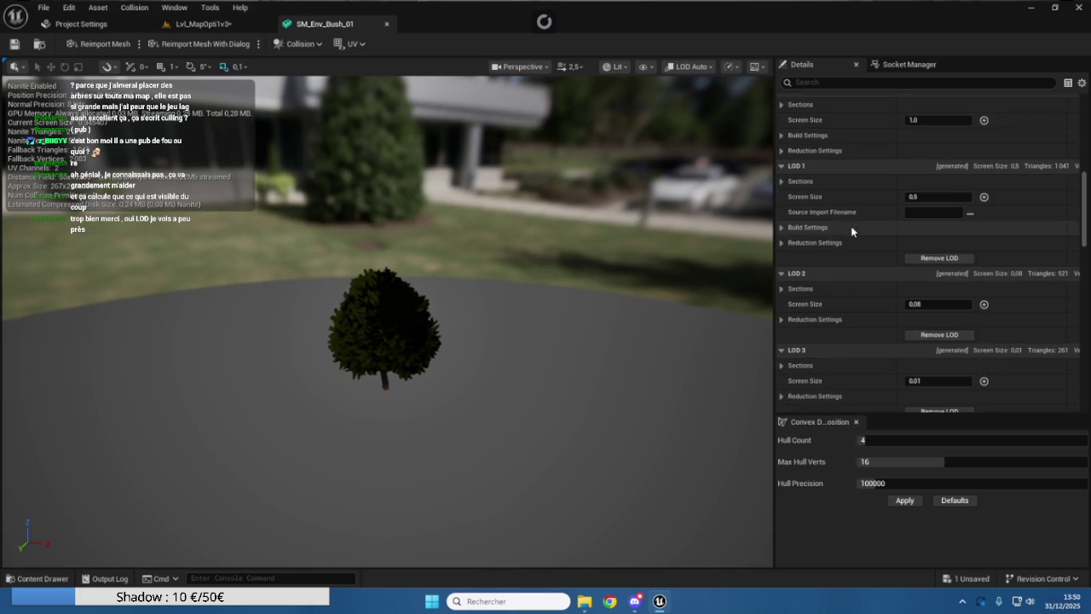
# Expand LOD 1's build and reduction settings, then scroll to the LOD Settings section
pyautogui.click(782, 183)
pyautogui.click(782, 183)
pyautogui.click(782, 228)
pyautogui.click(782, 227)
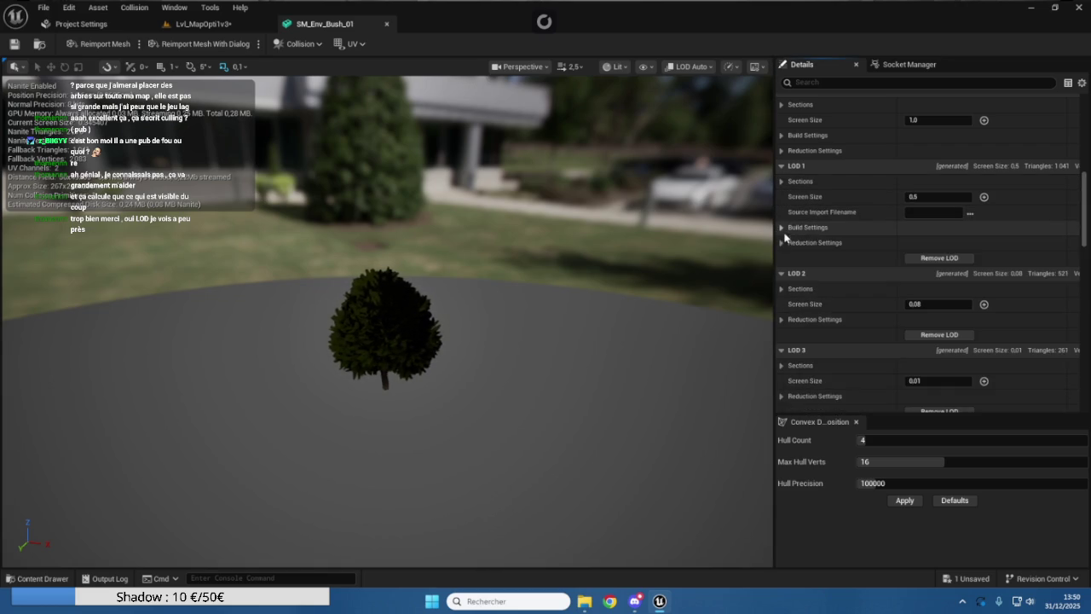
pyautogui.click(781, 243)
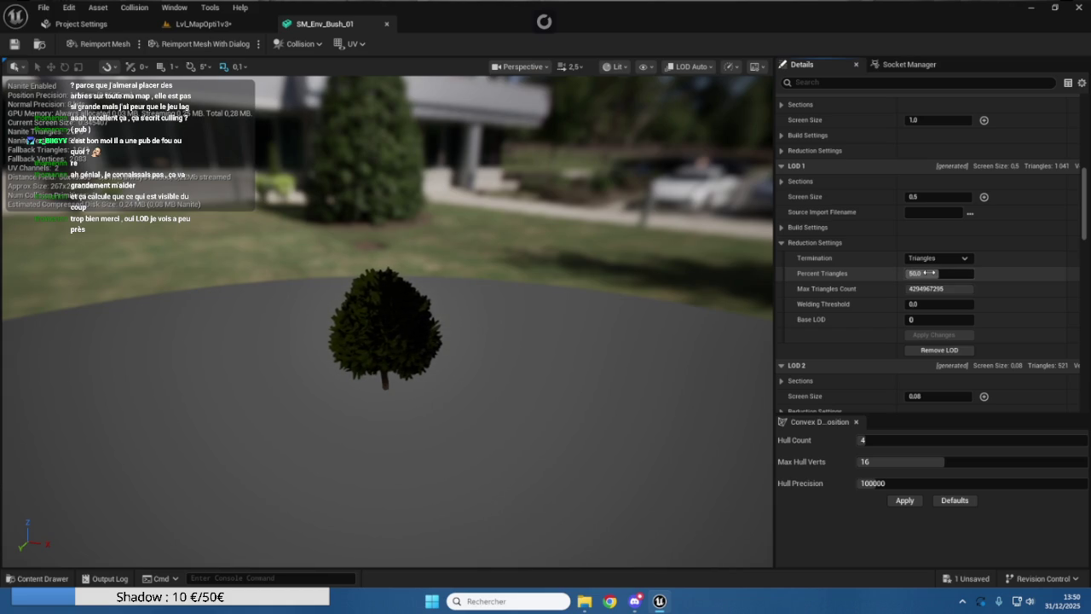
pyautogui.scroll(-10, 834, 274)
pyautogui.scroll(-5, 834, 274)
pyautogui.scroll(3, 835, 289)
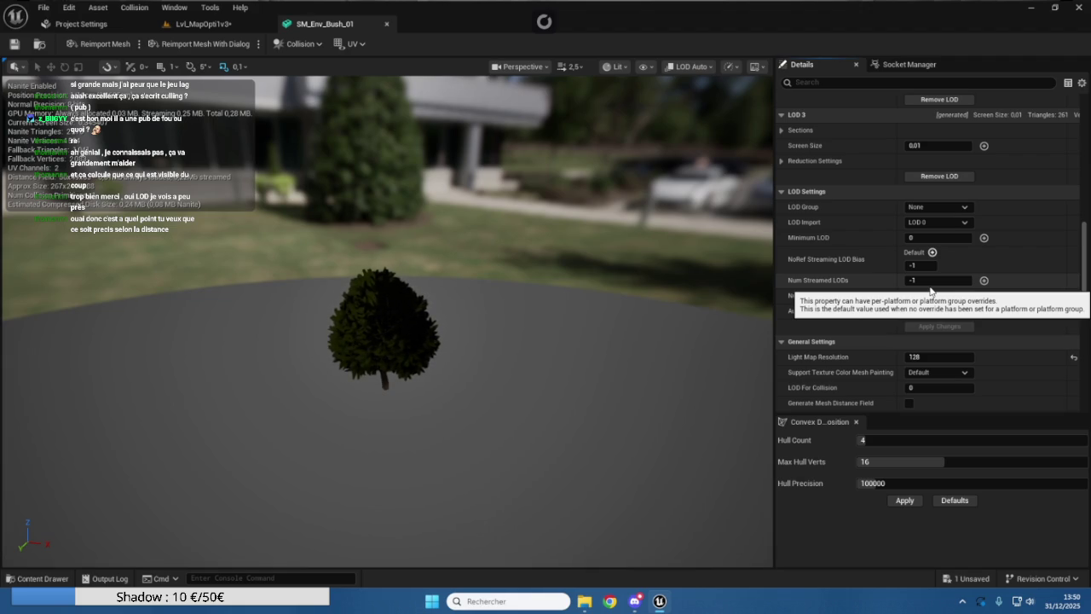
# Watch the bush's LODs switch from near and far, then close the SM_Env_Bush_01 editor
pyautogui.scroll(-5, 512, 292)
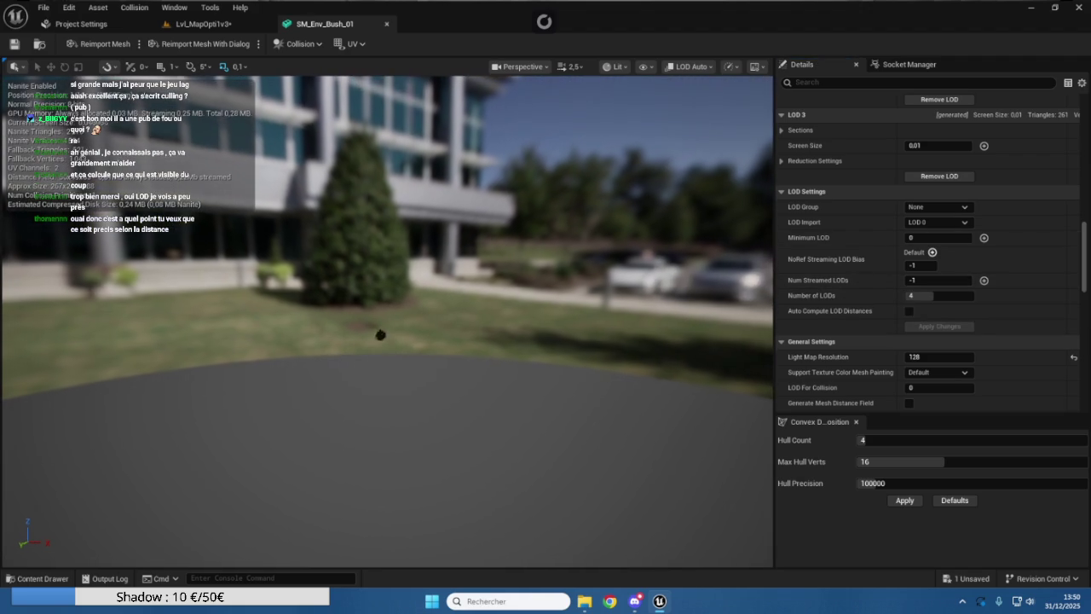
pyautogui.scroll(1, 375, 341)
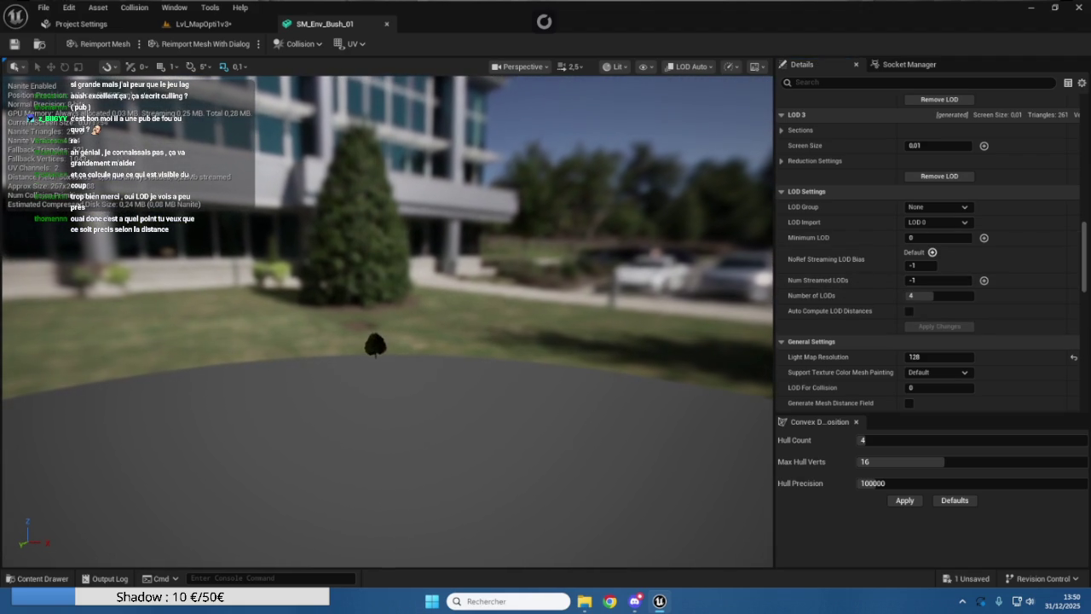
pyautogui.moveTo(377, 356); pyautogui.dragTo(381, 373)
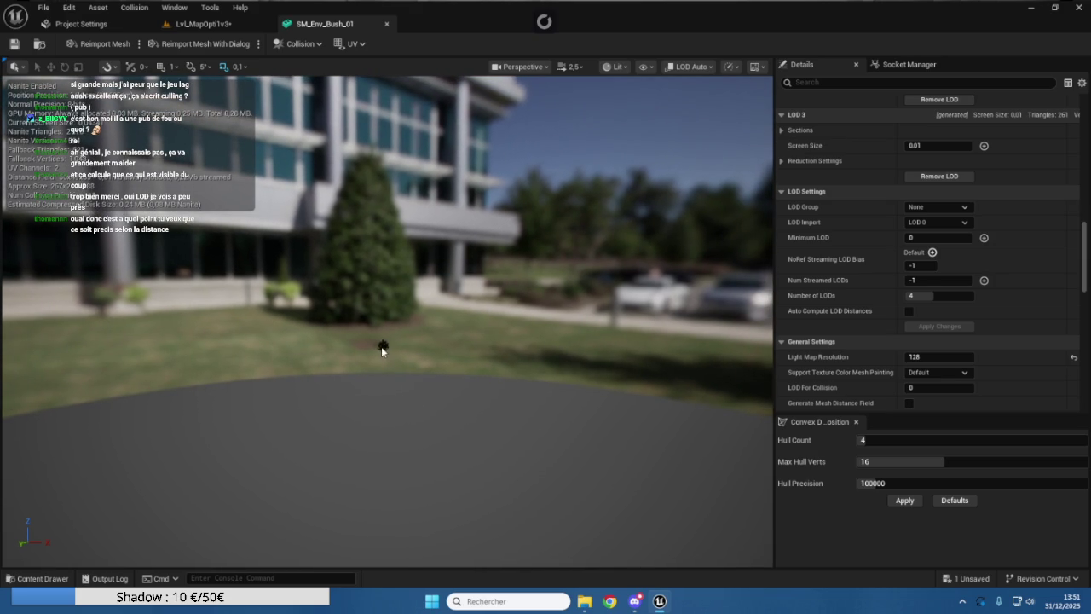
pyautogui.moveTo(423, 367)
pyautogui.mouseDown()
pyautogui.moveTo(423, 347)
pyautogui.moveTo(424, 380)
pyautogui.moveTo(424, 367)
pyautogui.mouseUp()
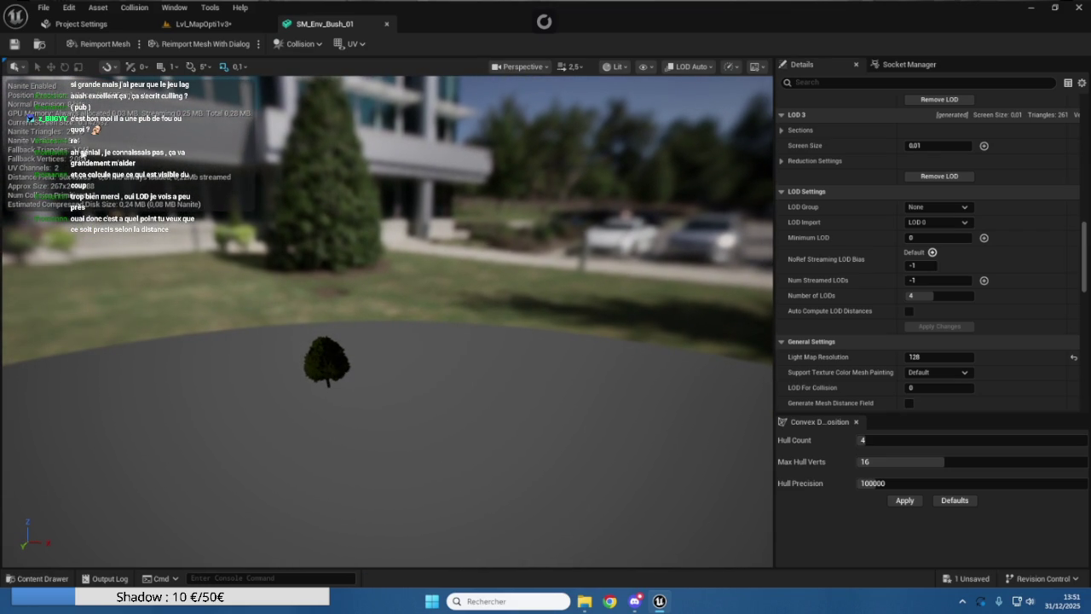
pyautogui.moveTo(213, 226)
pyautogui.mouseDown()
pyautogui.moveTo(215, 250)
pyautogui.moveTo(240, 252)
pyautogui.mouseUp()
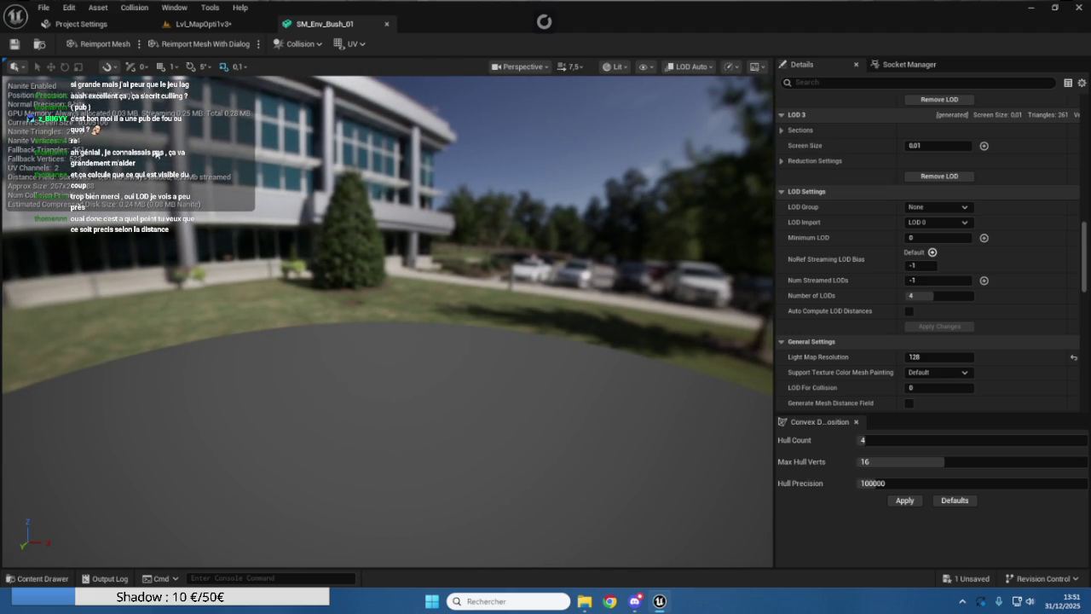
pyautogui.moveTo(411, 317)
pyautogui.mouseDown()
pyautogui.moveTo(401, 337)
pyautogui.moveTo(405, 320)
pyautogui.moveTo(482, 315)
pyautogui.mouseUp()
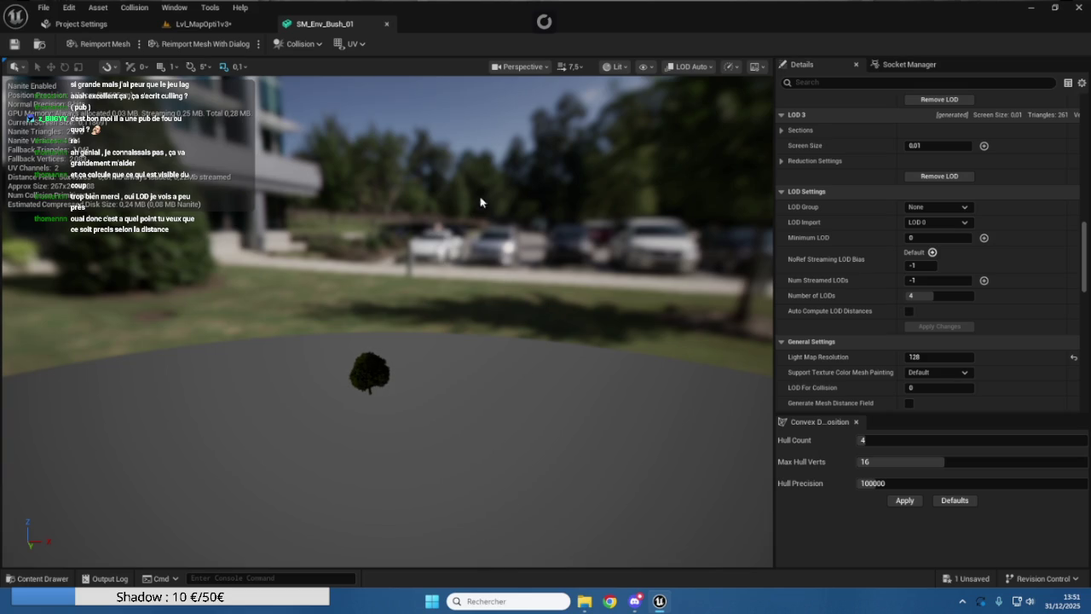
pyautogui.click(387, 24)
# Fly along the dirt path to the fence below the cliff and return to Selection Mode
pyautogui.press('w')
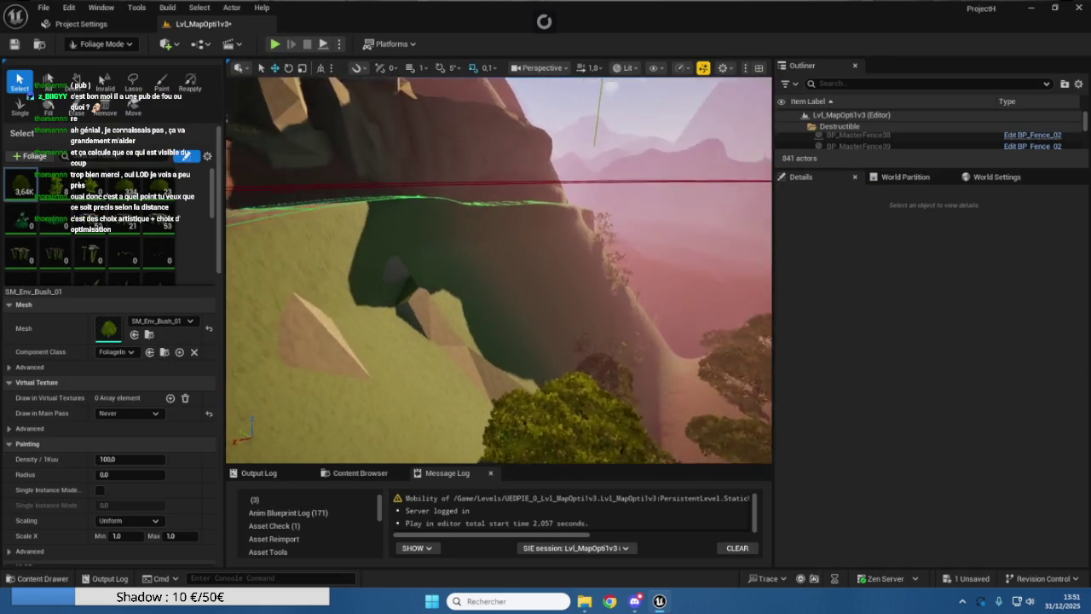
pyautogui.press('s')
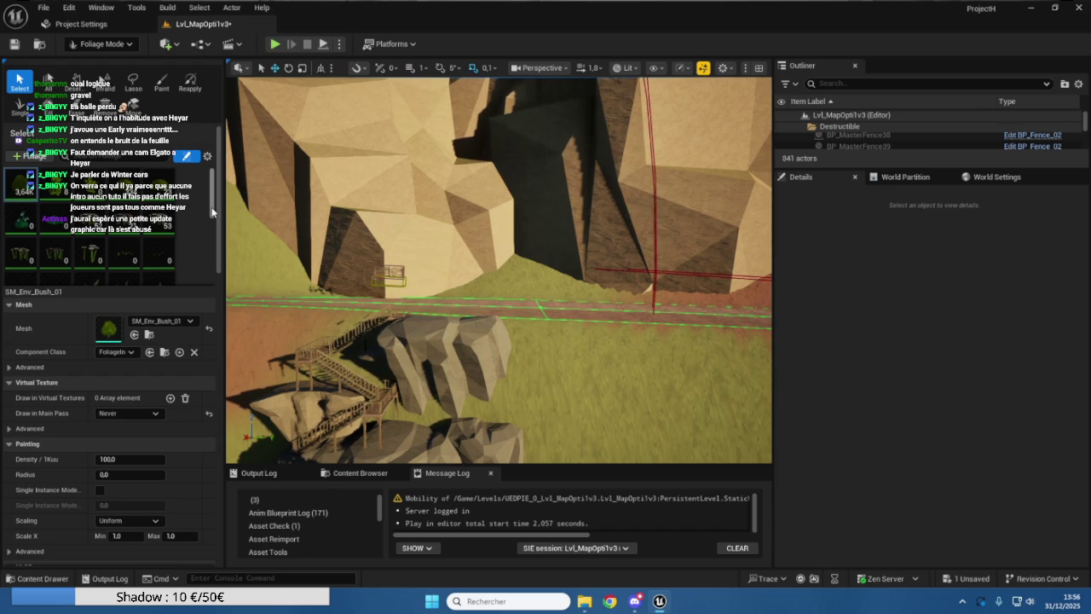
pyautogui.moveTo(357, 185)
pyautogui.mouseDown()
pyautogui.moveTo(392, 191)
pyautogui.moveTo(366, 191)
pyautogui.mouseUp()
pyautogui.moveTo(482, 243)
pyautogui.mouseDown()
pyautogui.moveTo(483, 232)
pyautogui.moveTo(482, 243)
pyautogui.mouseUp()
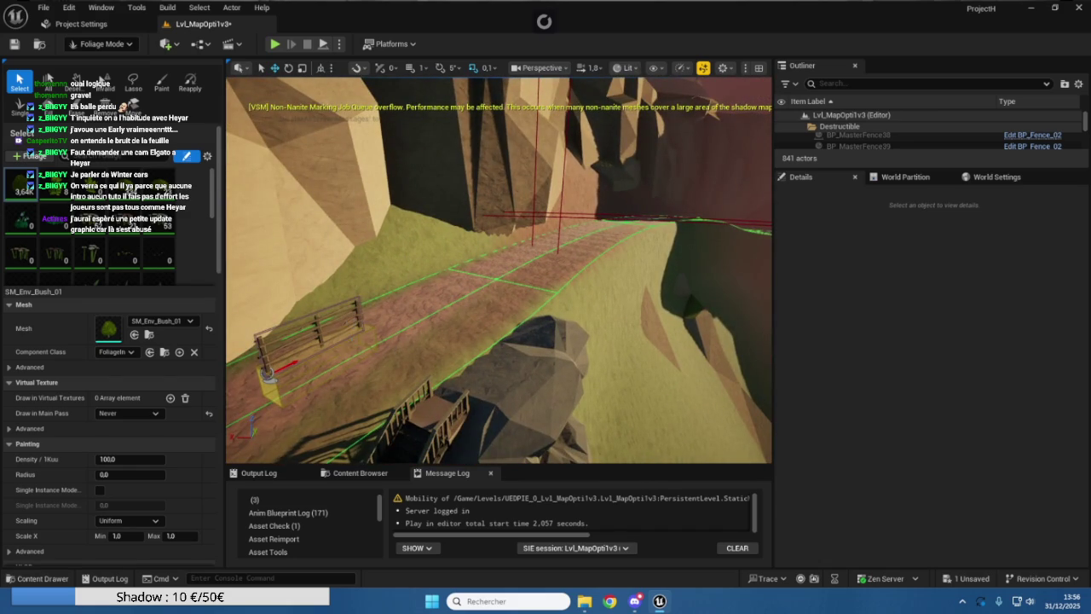
pyautogui.moveTo(382, 341)
pyautogui.mouseDown()
pyautogui.moveTo(375, 337)
pyautogui.moveTo(382, 341)
pyautogui.mouseUp()
pyautogui.click(101, 45)
pyautogui.click(94, 56)
# Select the fence together with its anchor field and duplicate them with Ctrl+D
pyautogui.moveTo(499, 273); pyautogui.dragTo(499, 272)
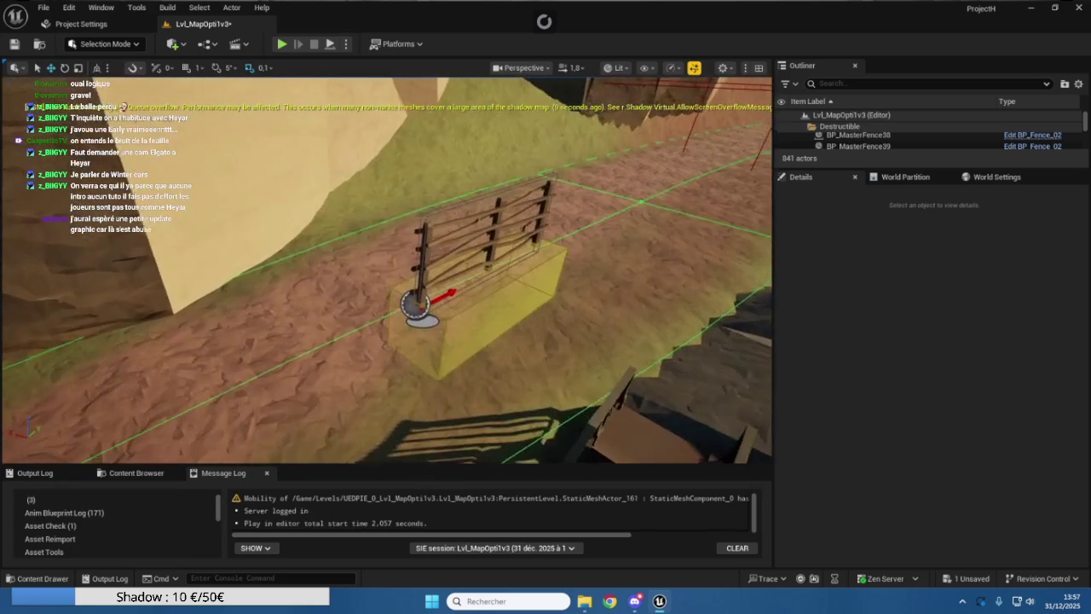
pyautogui.click(487, 282)
pyautogui.keyDown('ctrl'); pyautogui.click(497, 220); pyautogui.keyUp('ctrl')
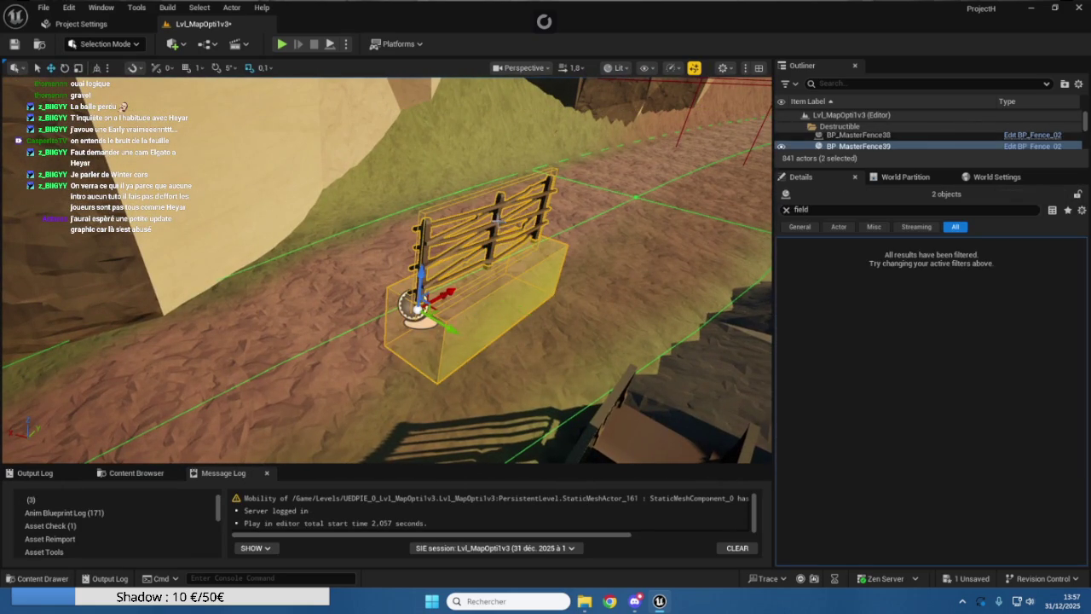
pyautogui.hotkey('ctrl', 'd')
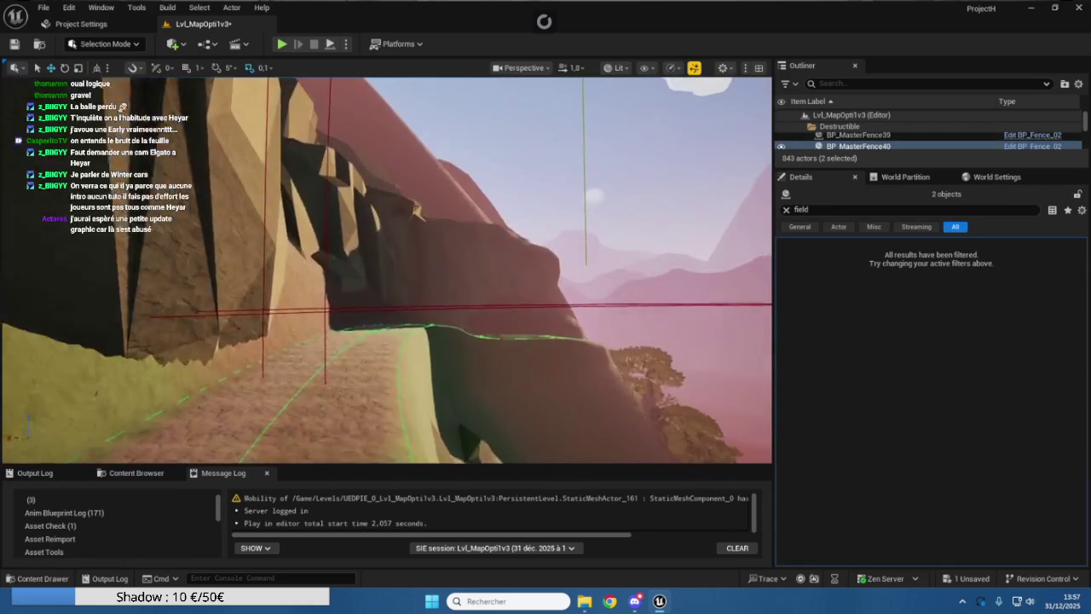
# Fly further along the hillside path and bring up BP_MasterFence40's actions in the Outliner
pyautogui.scroll(2, 386, 270)
pyautogui.press('w')
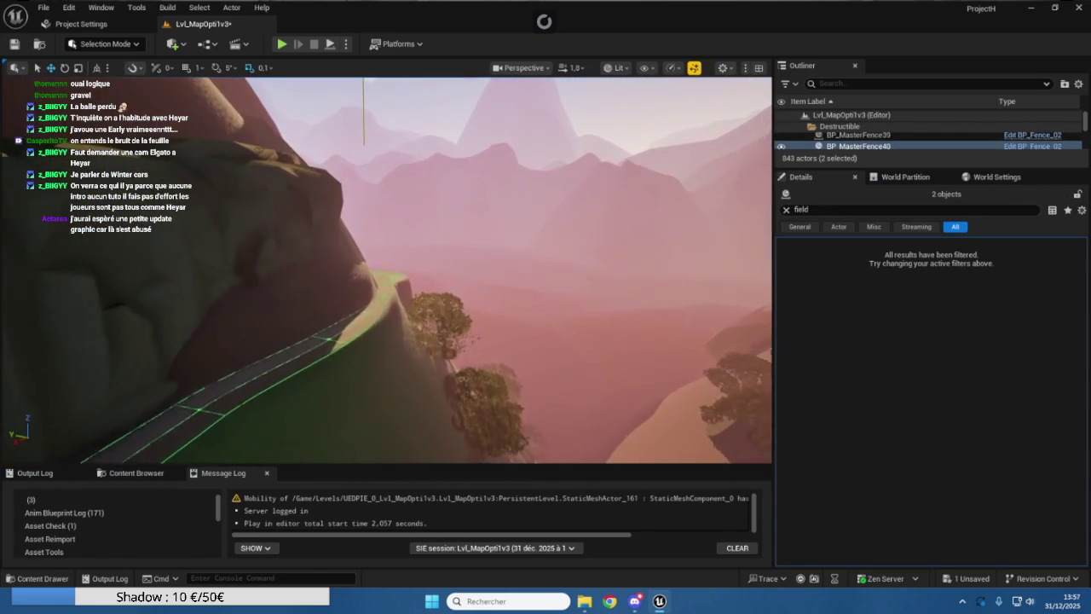
pyautogui.press('w')
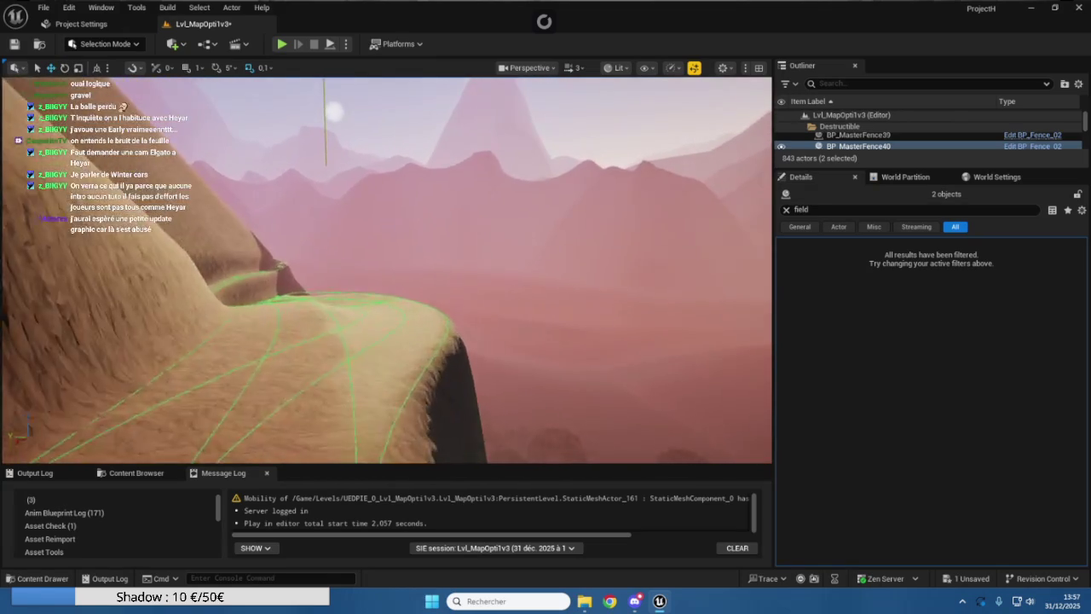
pyautogui.press('w')
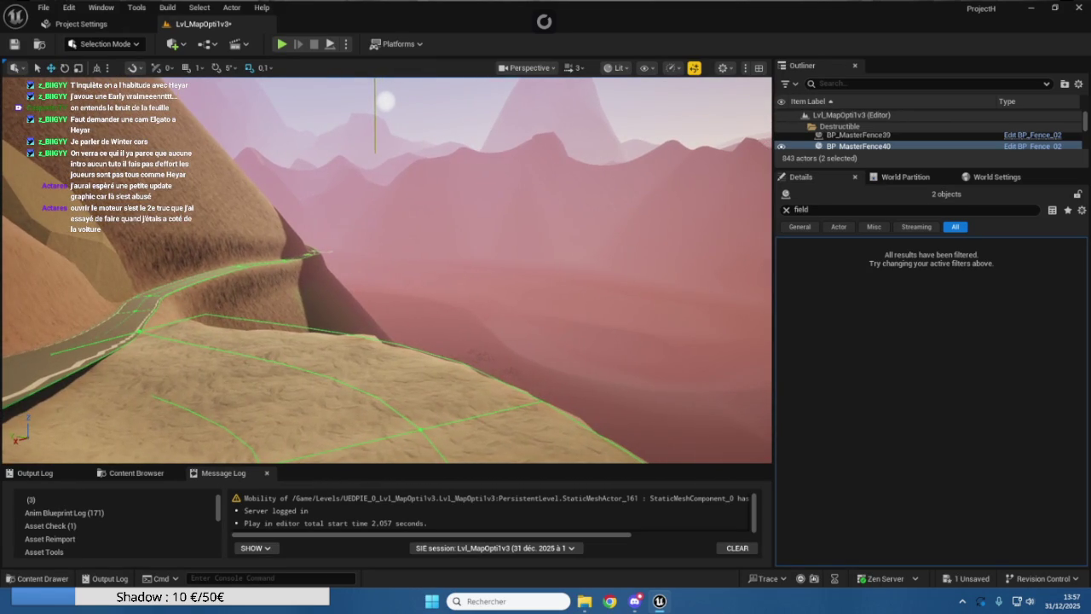
pyautogui.rightClick(847, 212)
pyautogui.press('Escape')
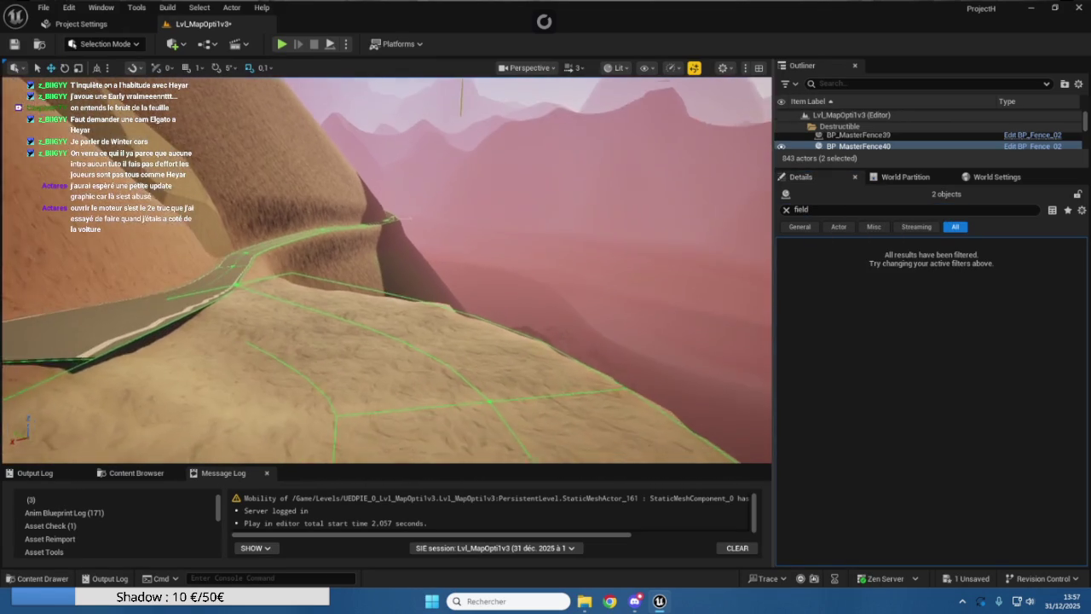
pyautogui.press('w')
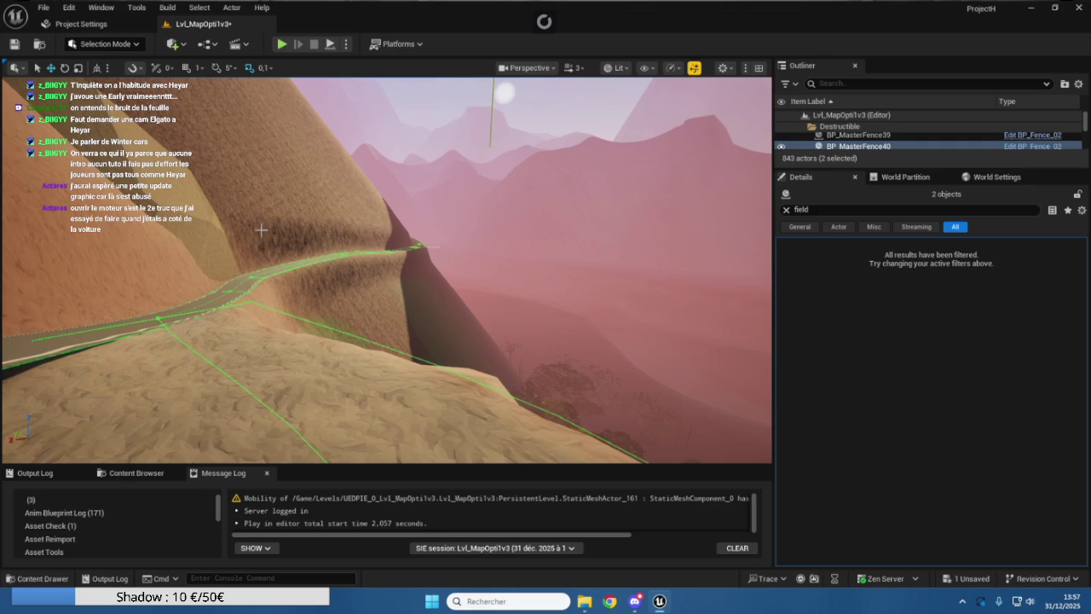
pyautogui.rightClick(862, 146)
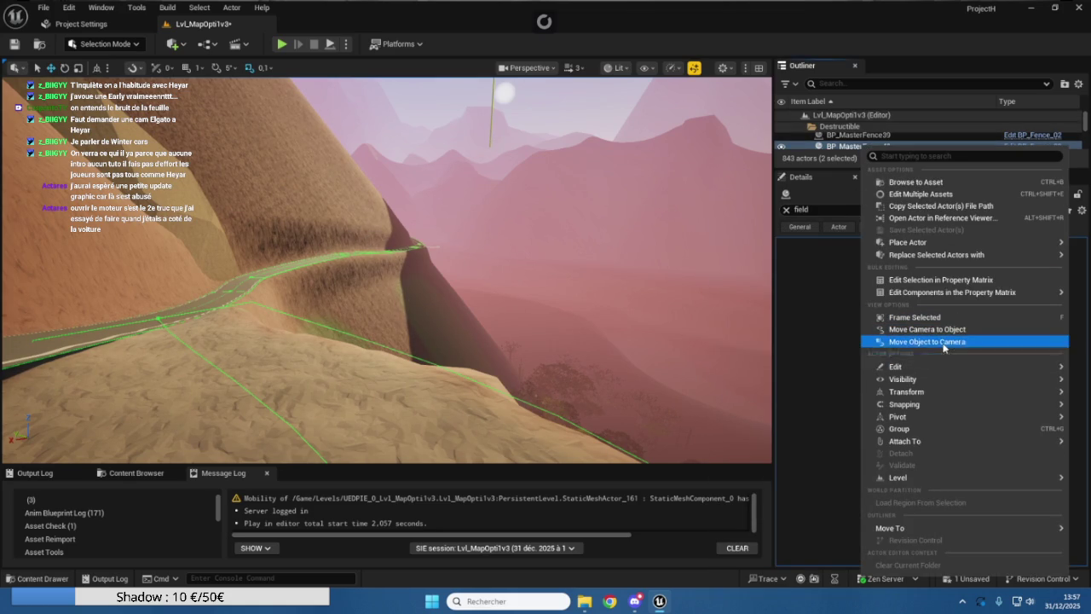
# Move BP_MasterFence40 to the camera, then slide it with the gizmo onto the path's edge
pyautogui.click(944, 343)
pyautogui.scroll(-2, 386, 270)
pyautogui.press('w')
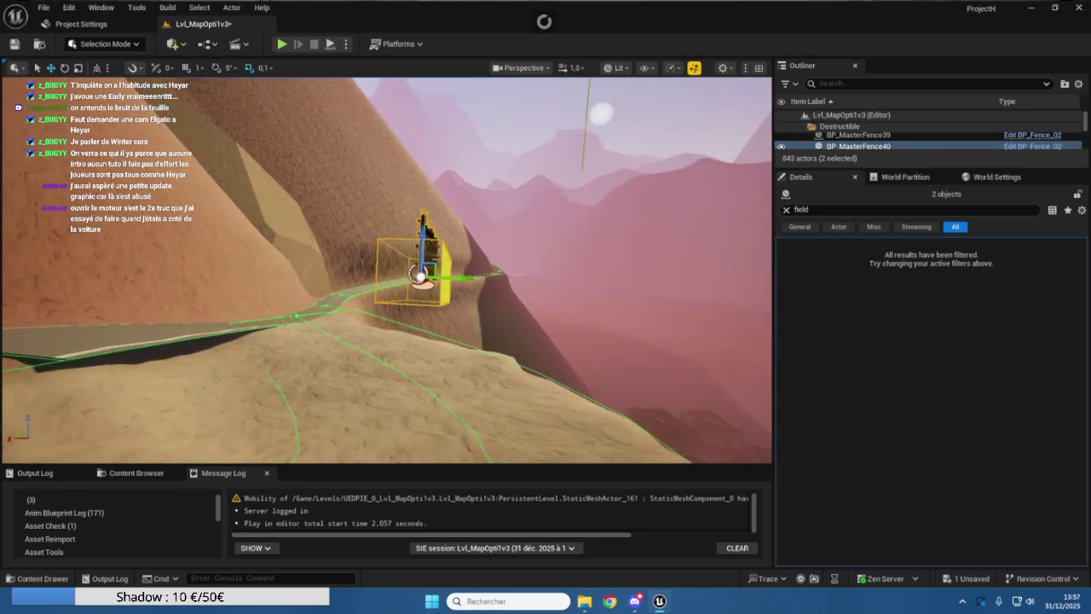
pyautogui.press('w')
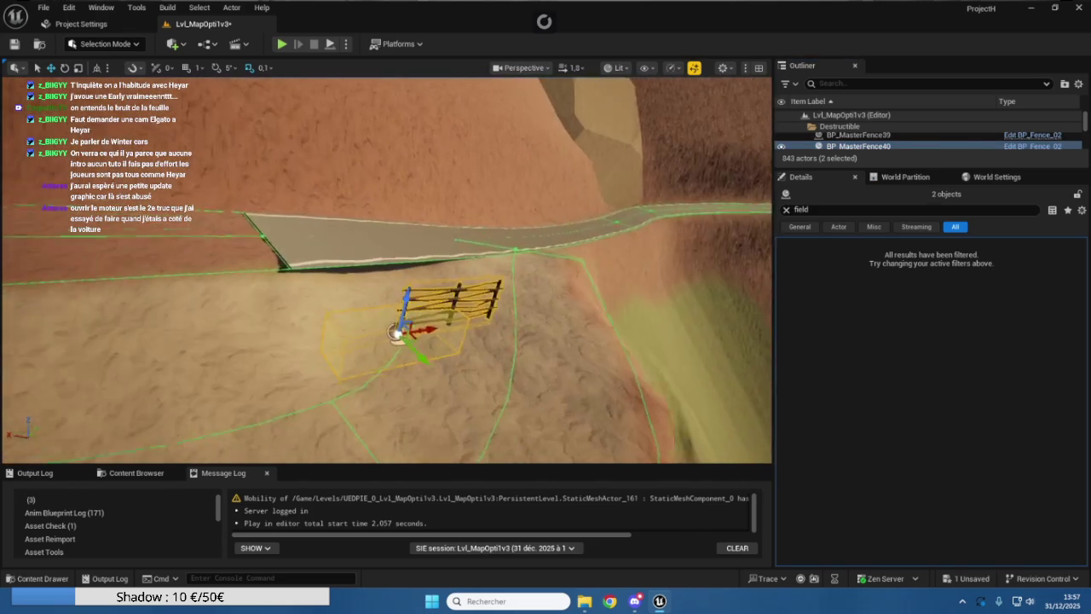
pyautogui.click(462, 283)
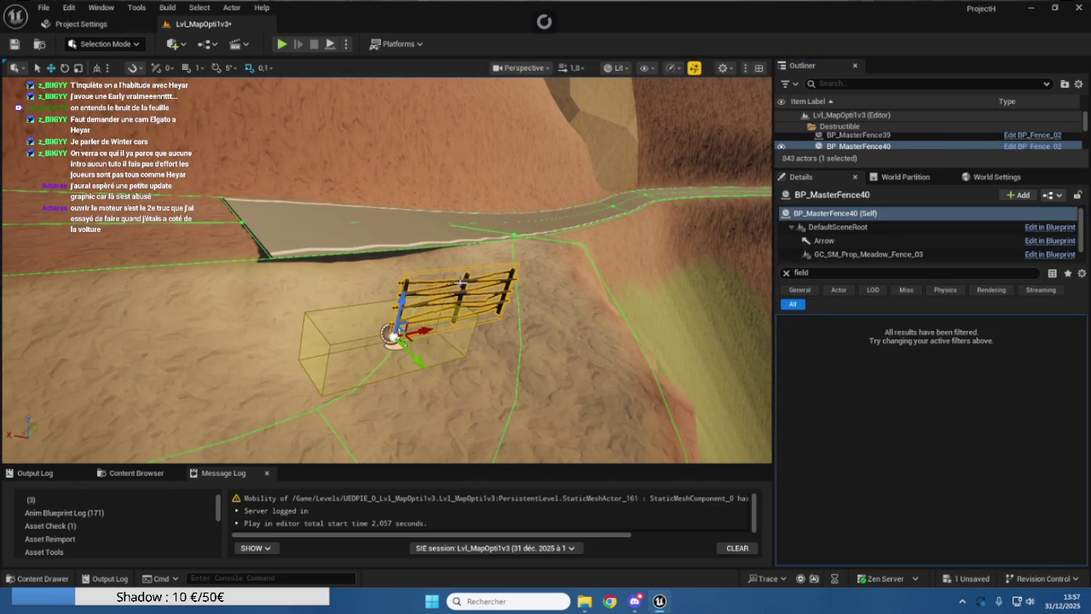
pyautogui.moveTo(422, 327); pyautogui.dragTo(366, 326)
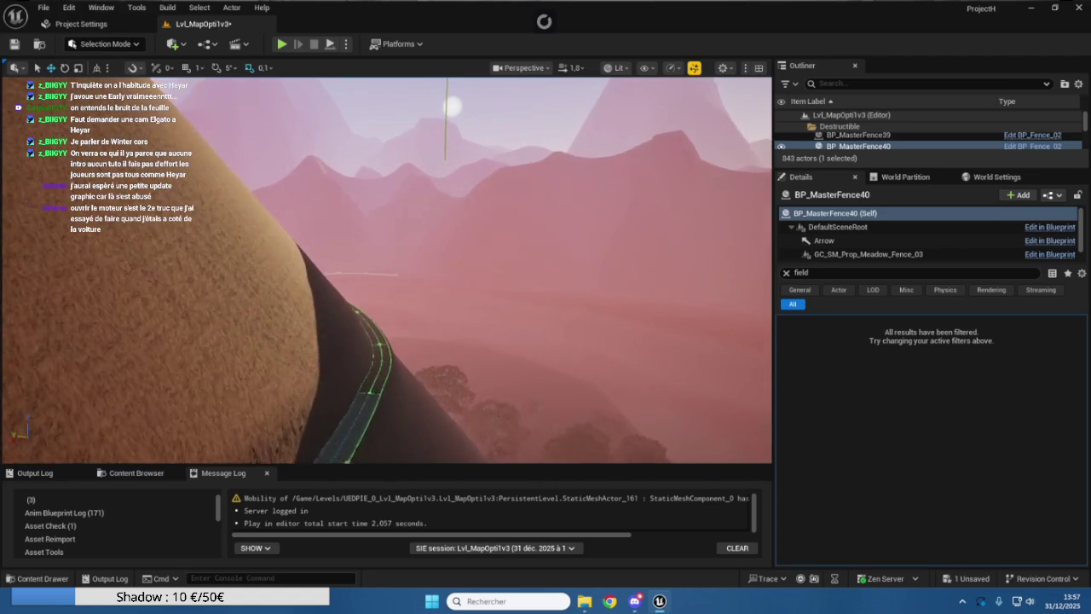
pyautogui.scroll(2, 386, 270)
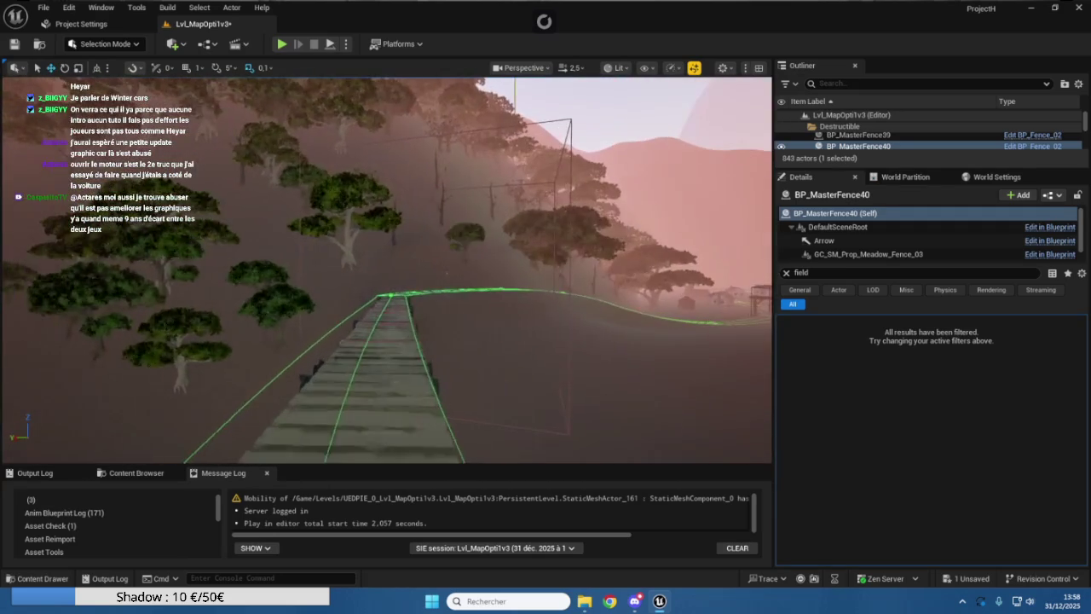
# Having reached the plank bridge, bring up BP_MasterFence40's actions in the Outliner
pyautogui.rightClick(866, 148)
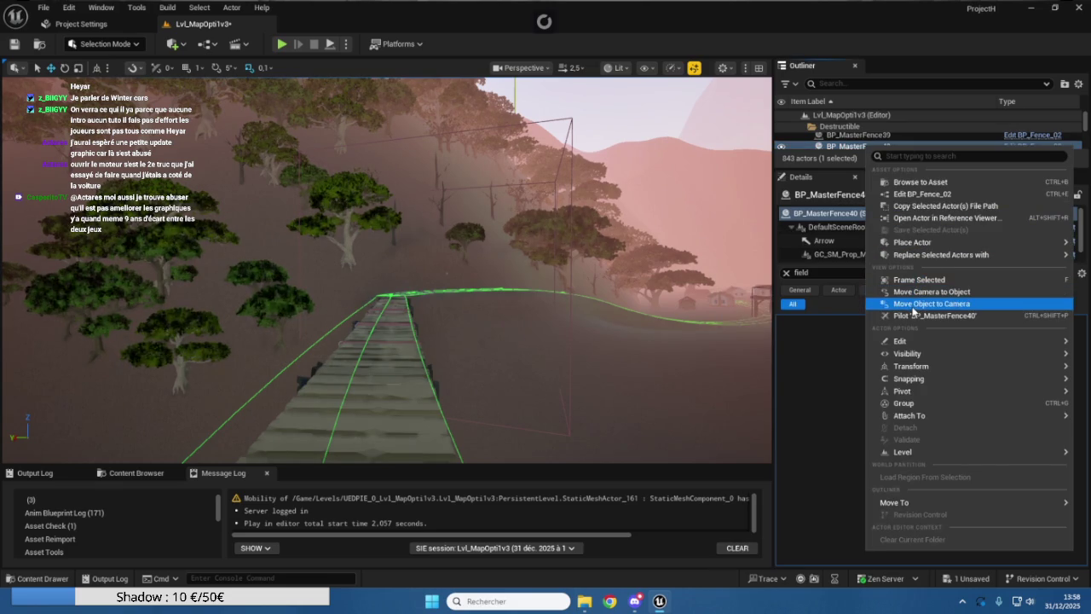
# Undo snapping BP_MasterFence40 to the view, then fly close and select its anchor field
pyautogui.click(910, 306)
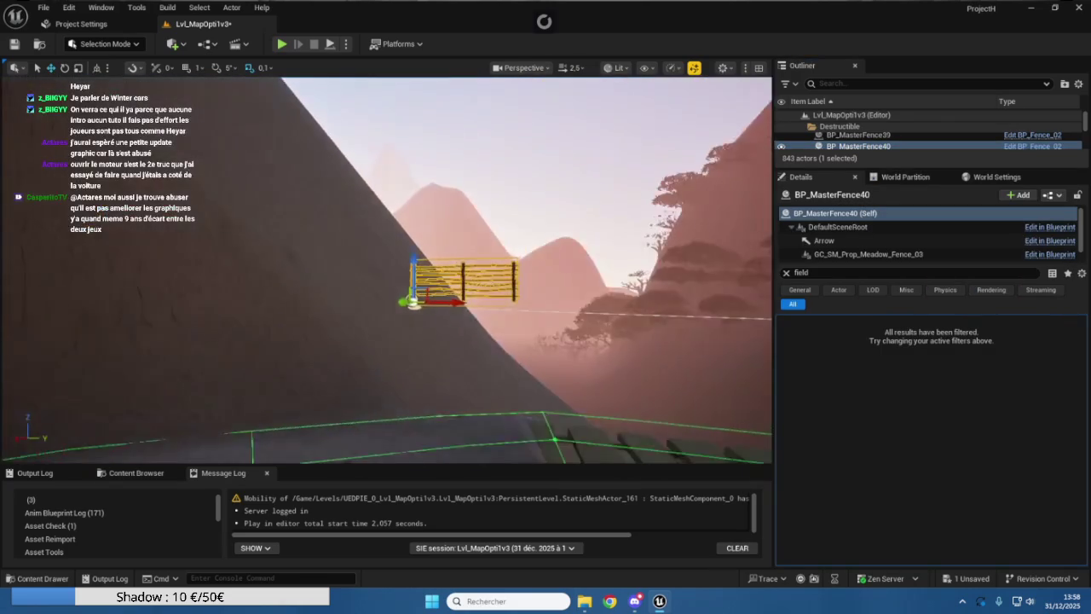
pyautogui.hotkey('ctrl', 'z')
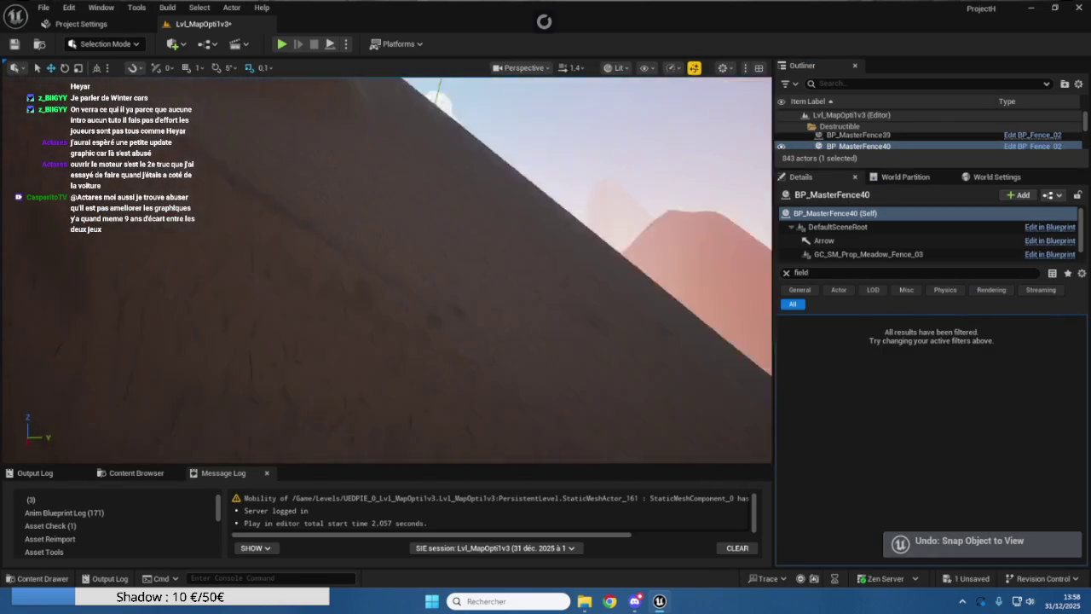
pyautogui.scroll(2, 386, 270)
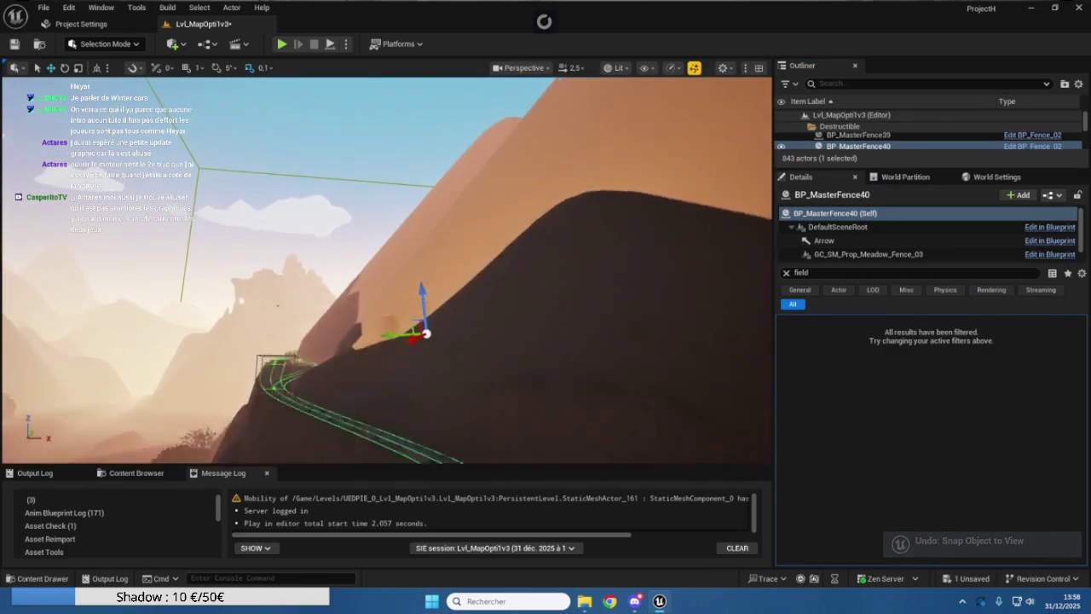
pyautogui.scroll(2, 387, 270)
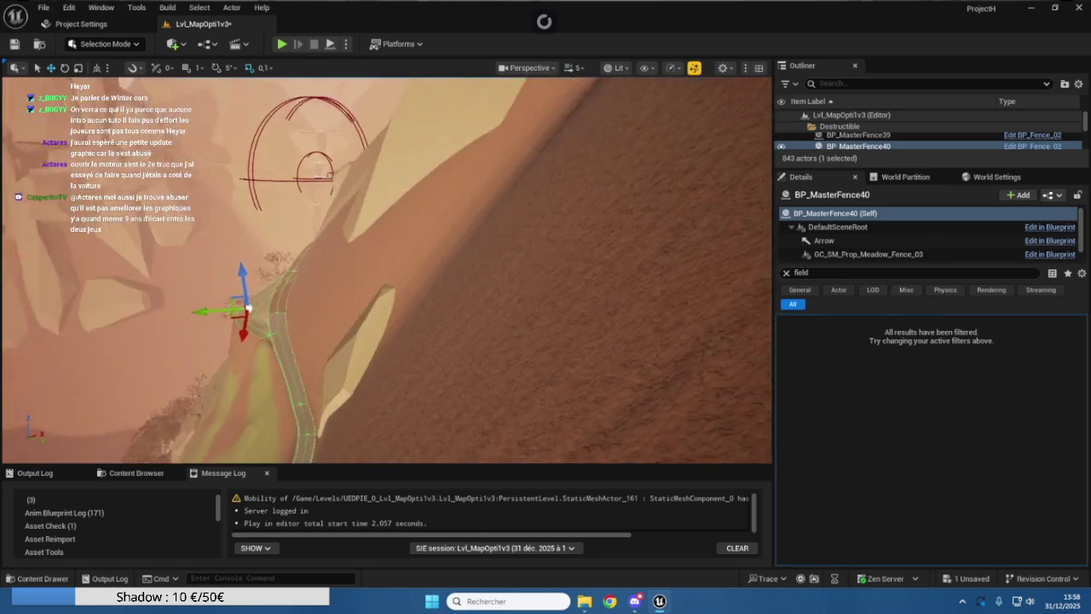
pyautogui.press('w')
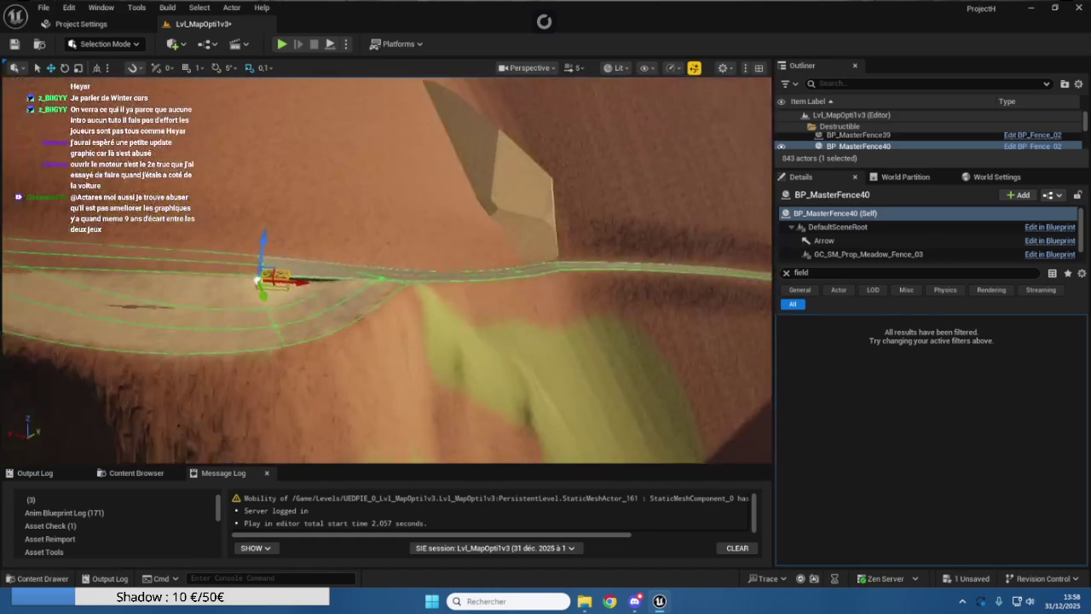
pyautogui.press('w')
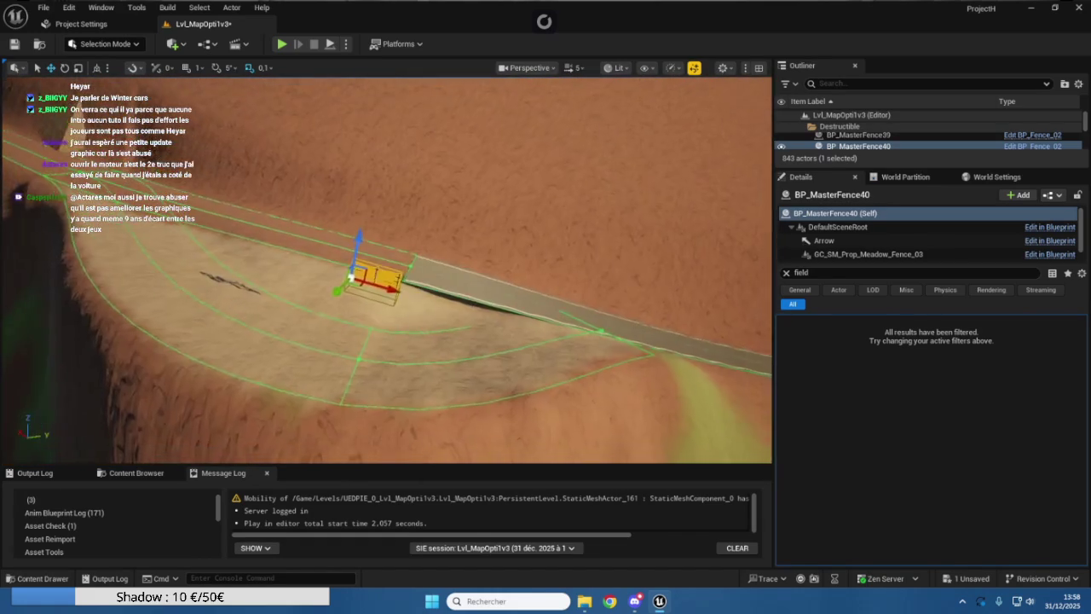
pyautogui.click(405, 390)
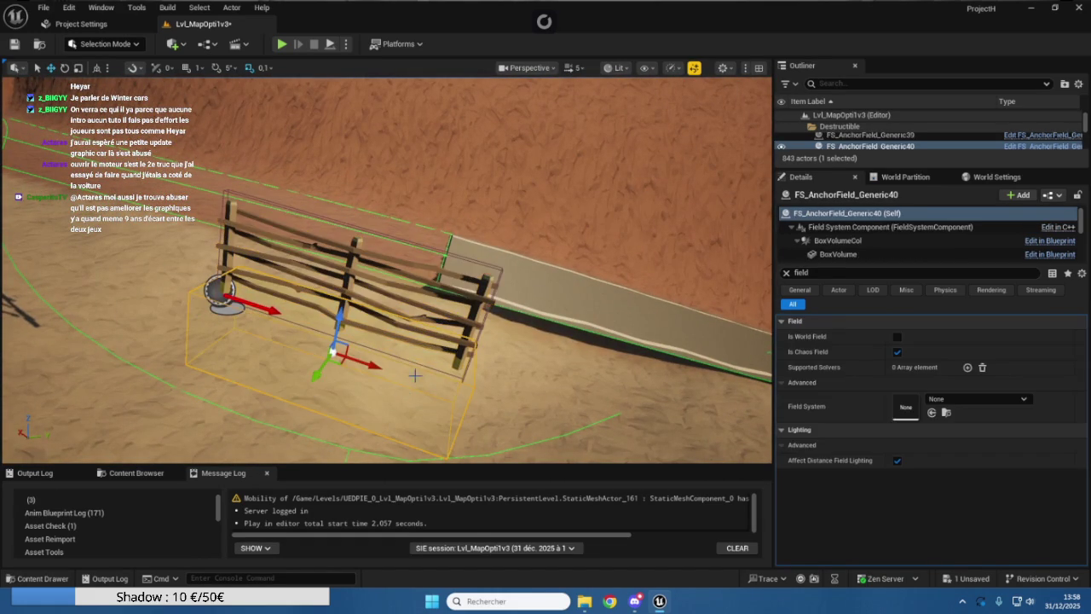
# Select the fence with its anchor field and move them to the camera at the bridge
pyautogui.click(469, 318)
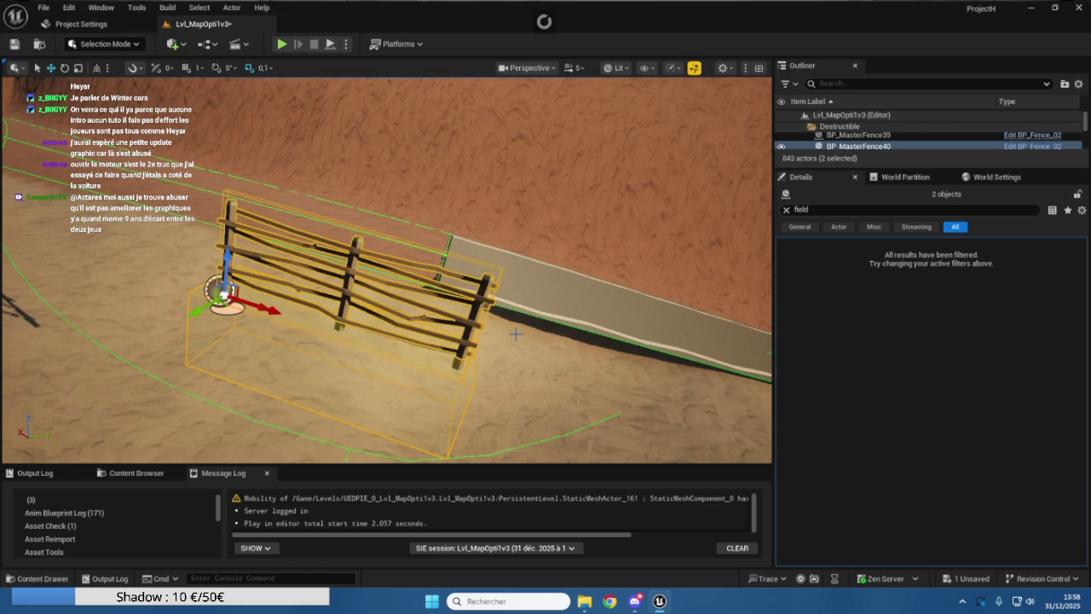
pyautogui.moveTo(523, 332); pyautogui.dragTo(503, 188)
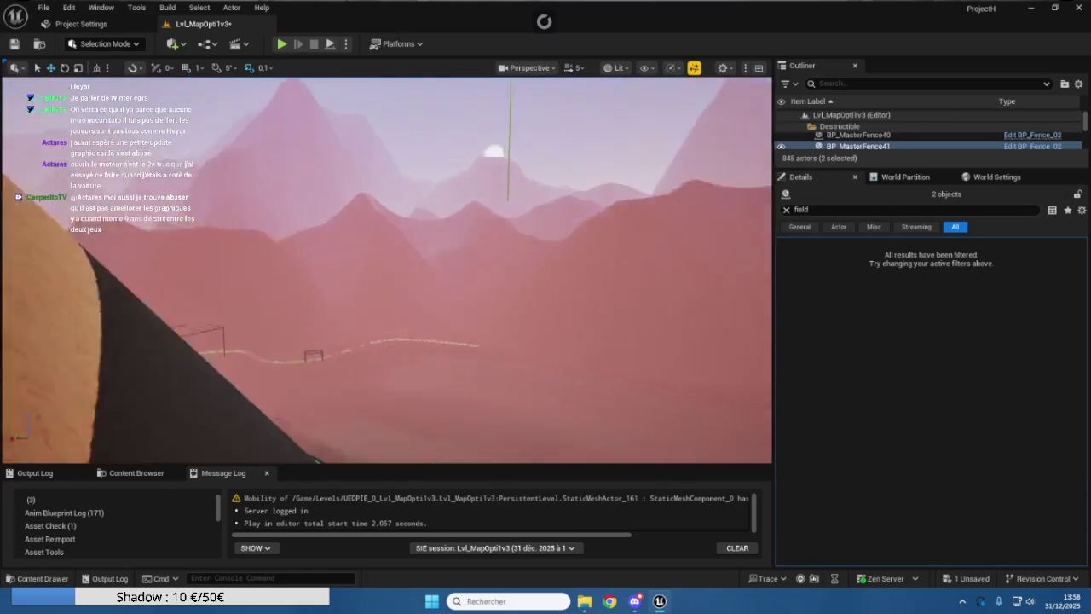
pyautogui.press('f')
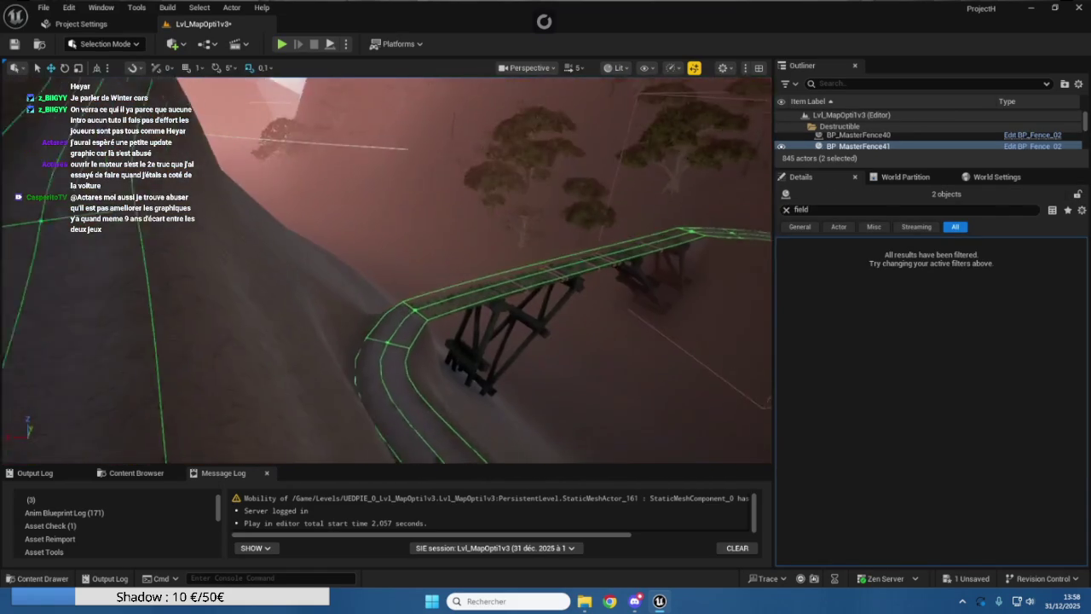
pyautogui.scroll(10, 387, 270)
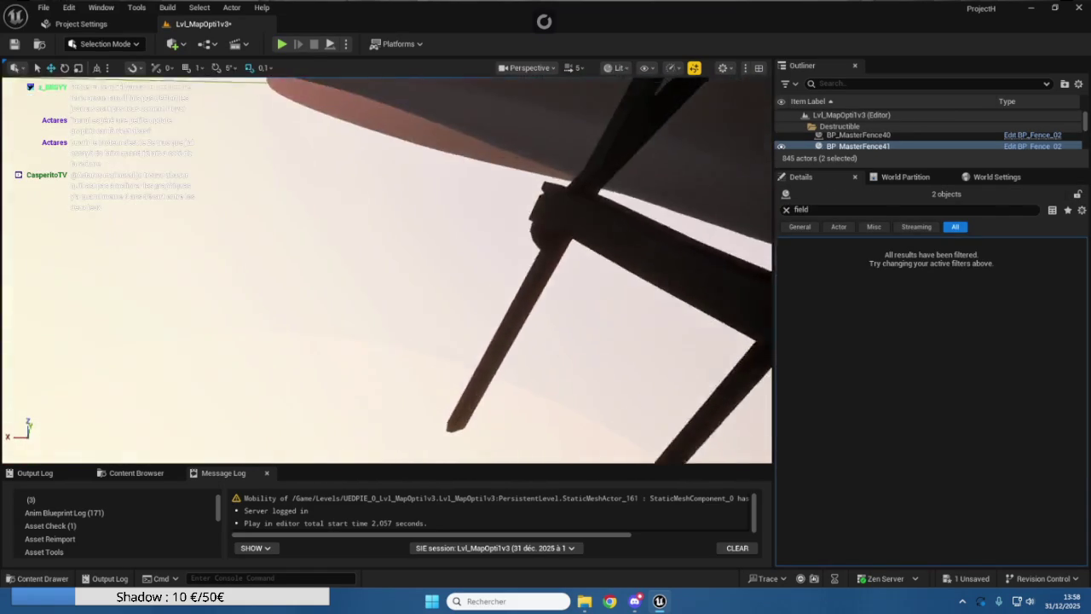
pyautogui.scroll(-10, 387, 269)
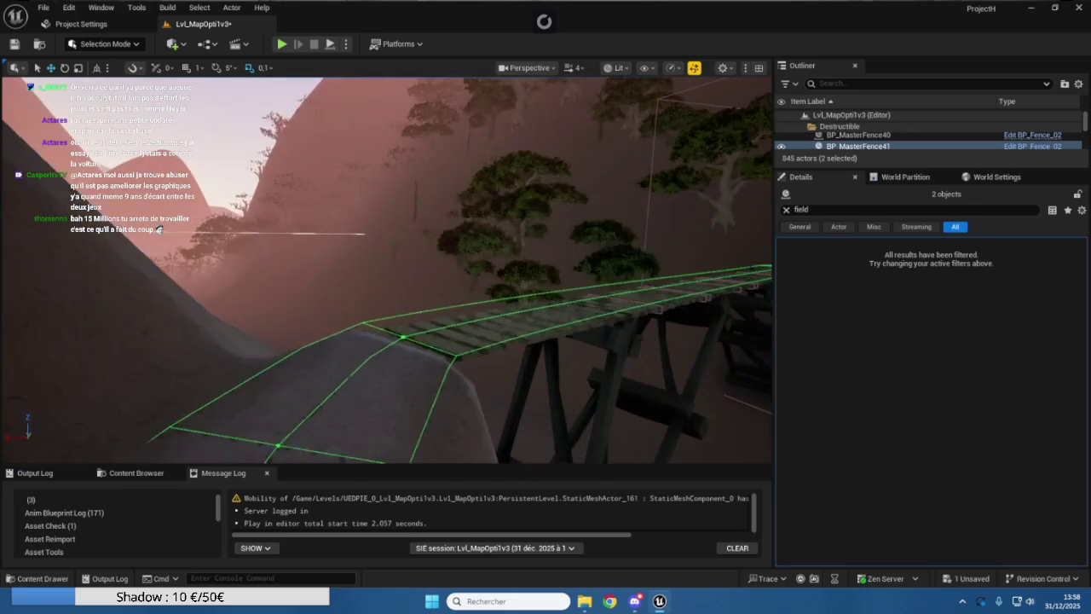
pyautogui.scroll(5, 387, 269)
pyautogui.moveTo(528, 329)
pyautogui.mouseDown()
pyautogui.moveTo(597, 324)
pyautogui.moveTo(529, 329)
pyautogui.mouseUp()
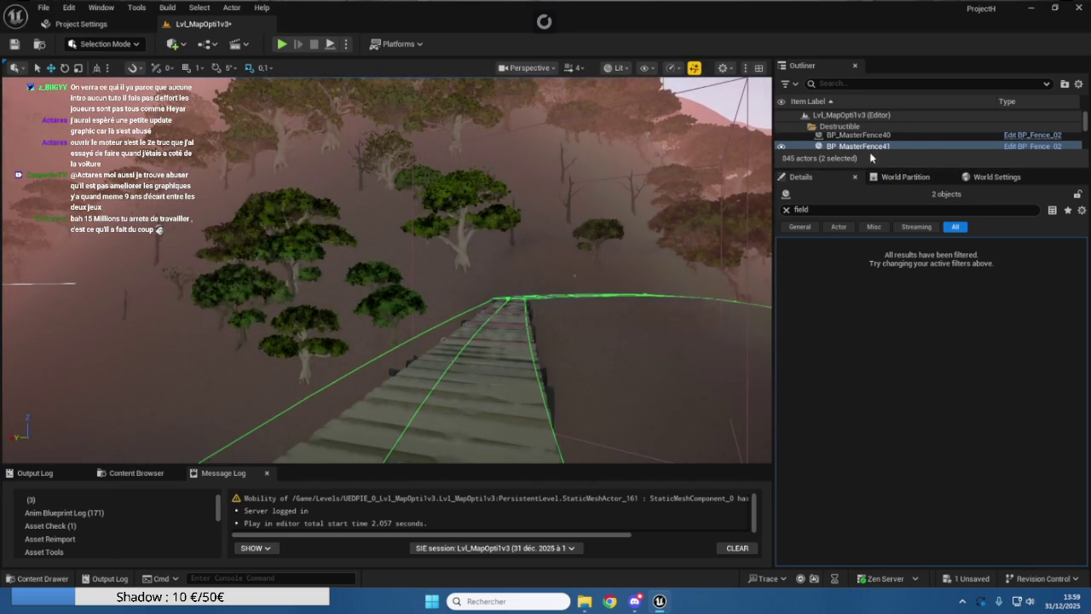
pyautogui.rightClick(855, 146)
pyautogui.moveTo(897, 253)
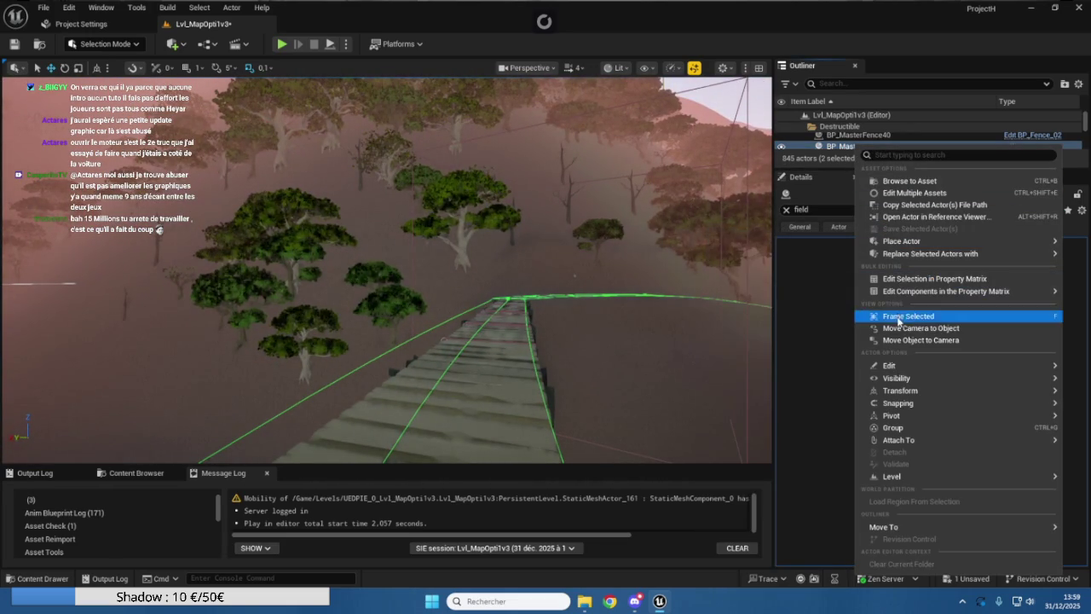
pyautogui.click(920, 340)
# Select only BP_MasterFence41 and drag it left along the path and slightly upward
pyautogui.scroll(-2, 387, 270)
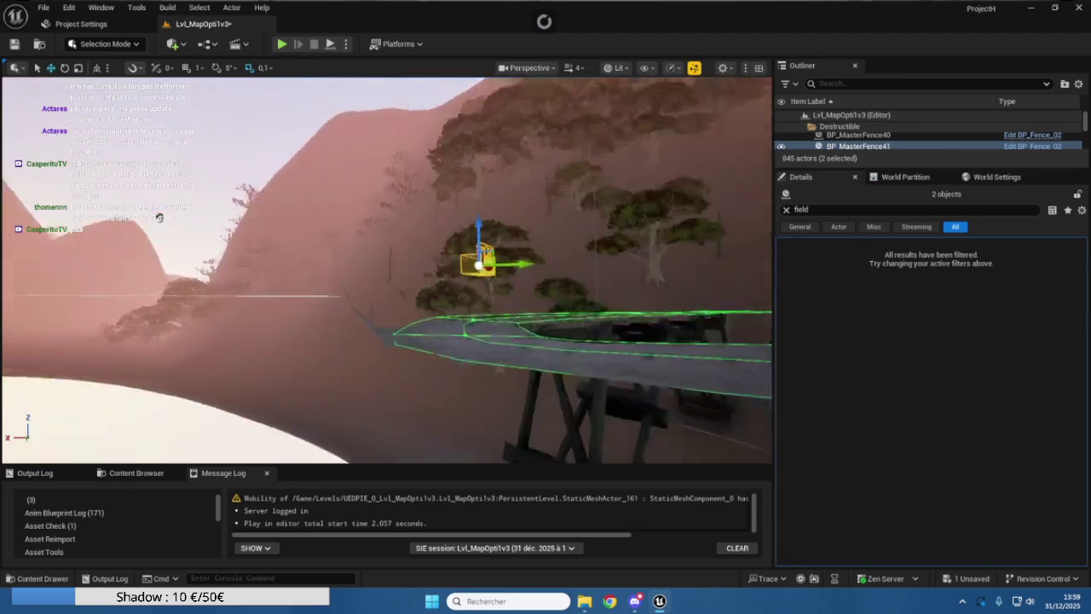
pyautogui.press('w')
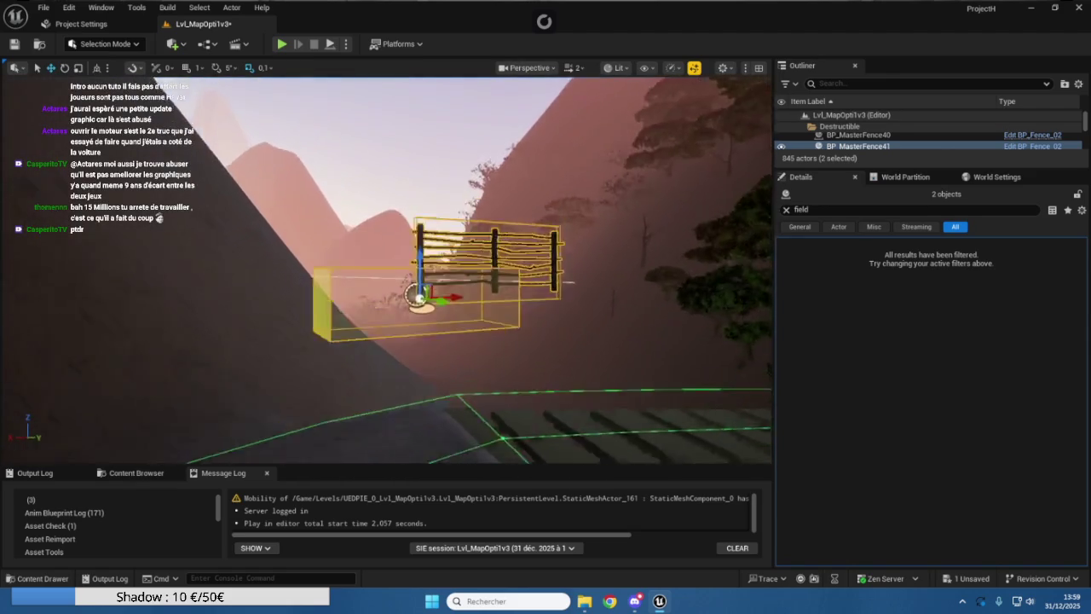
pyautogui.moveTo(422, 351); pyautogui.dragTo(426, 351)
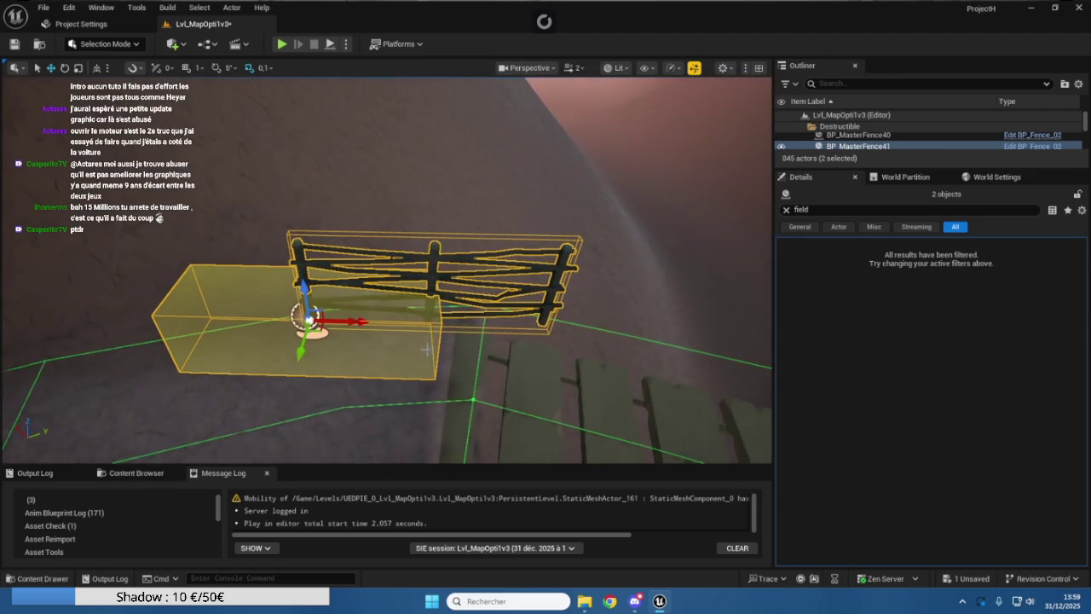
pyautogui.click(433, 263)
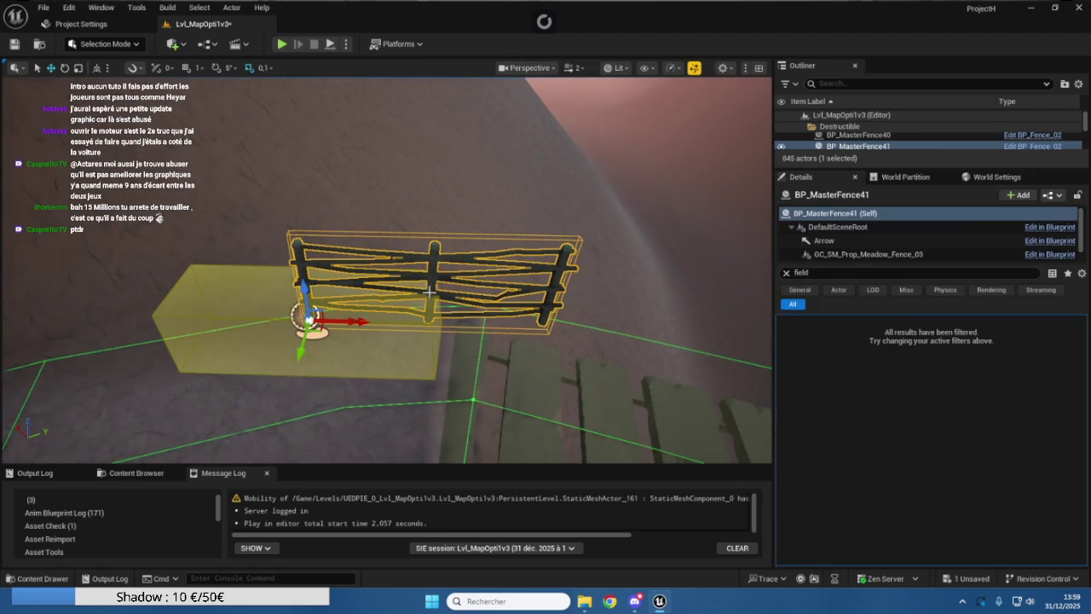
pyautogui.moveTo(341, 320); pyautogui.dragTo(239, 313)
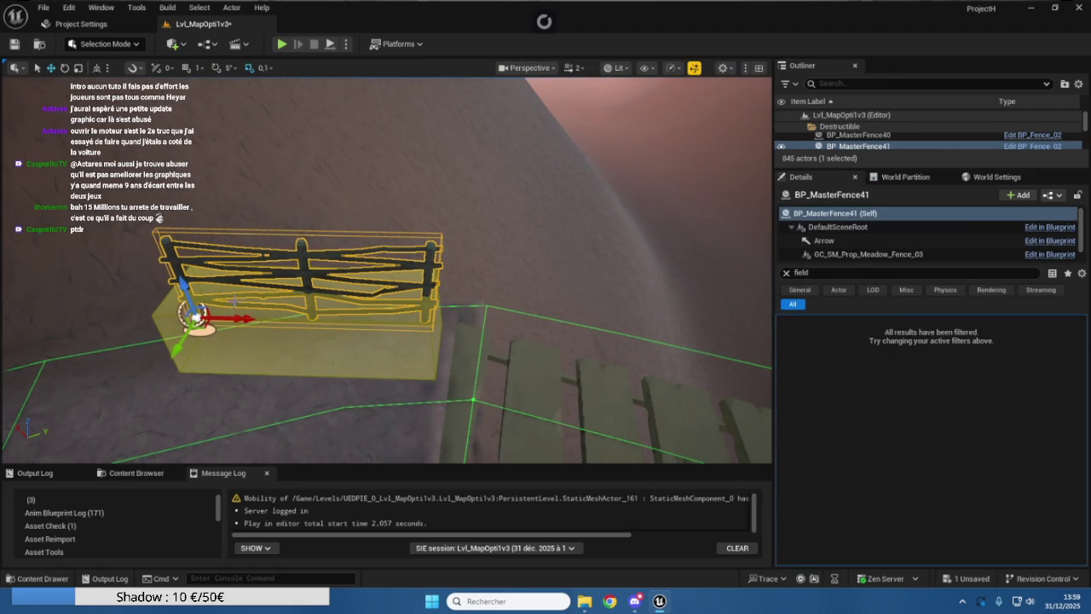
pyautogui.moveTo(190, 288)
pyautogui.mouseDown()
pyautogui.moveTo(187, 258)
pyautogui.moveTo(187, 269)
pyautogui.moveTo(307, 254)
pyautogui.mouseUp()
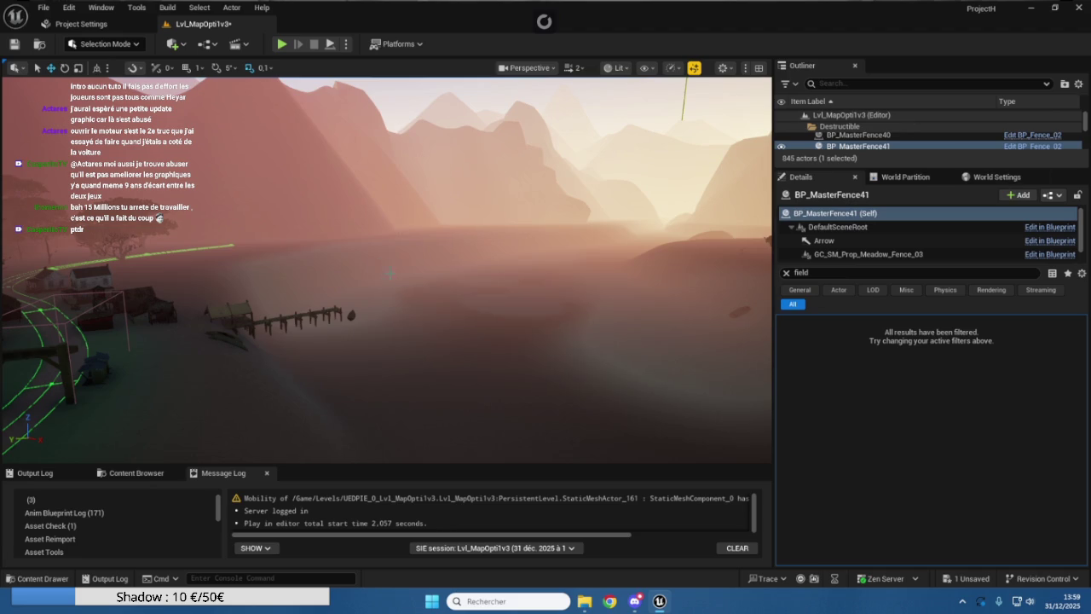
# Save the level with Ctrl+S and enlarge the Outliner to show more actors
pyautogui.hotkey('ctrl', 's')
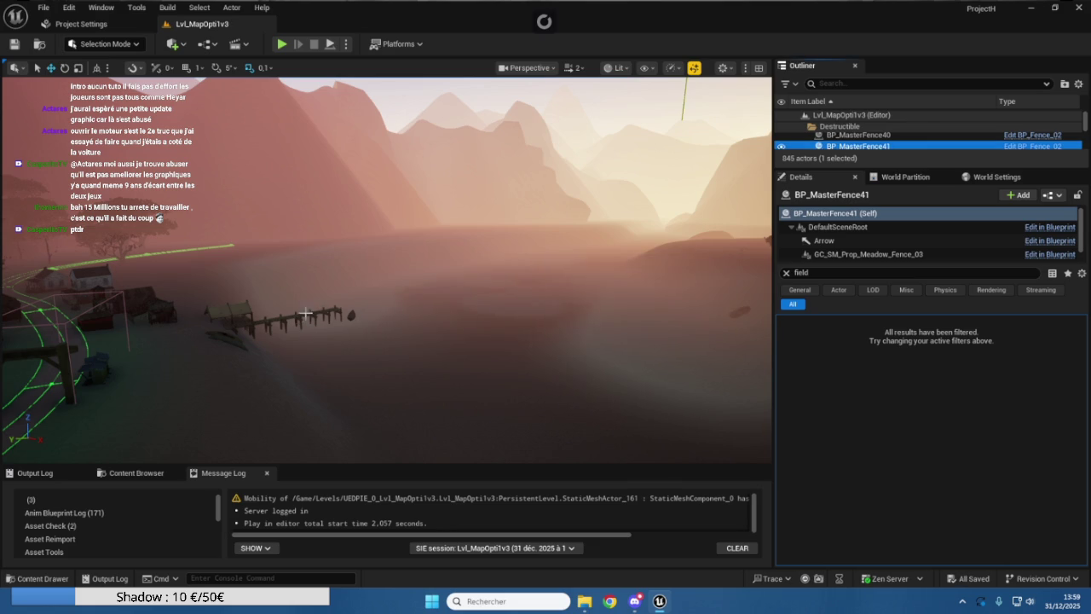
pyautogui.scroll(5, 313, 313)
pyautogui.scroll(5, 313, 313)
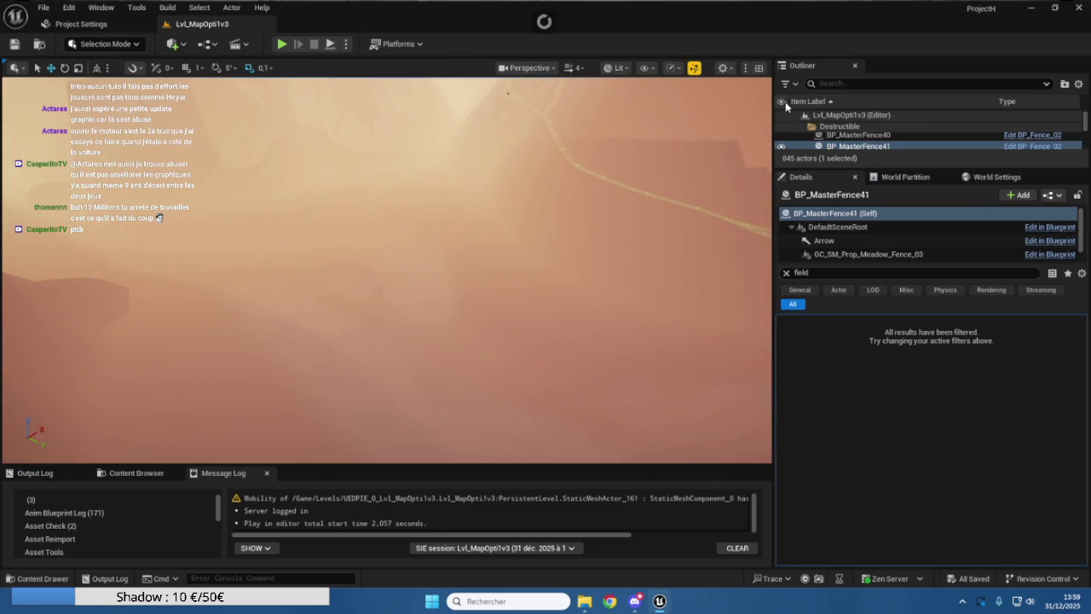
pyautogui.moveTo(821, 168); pyautogui.dragTo(831, 418)
# Collapse the Destructible, Event, FX, Gameplay, Landscape, Light and Mesh folders in the Outliner
pyautogui.rightClick(837, 296)
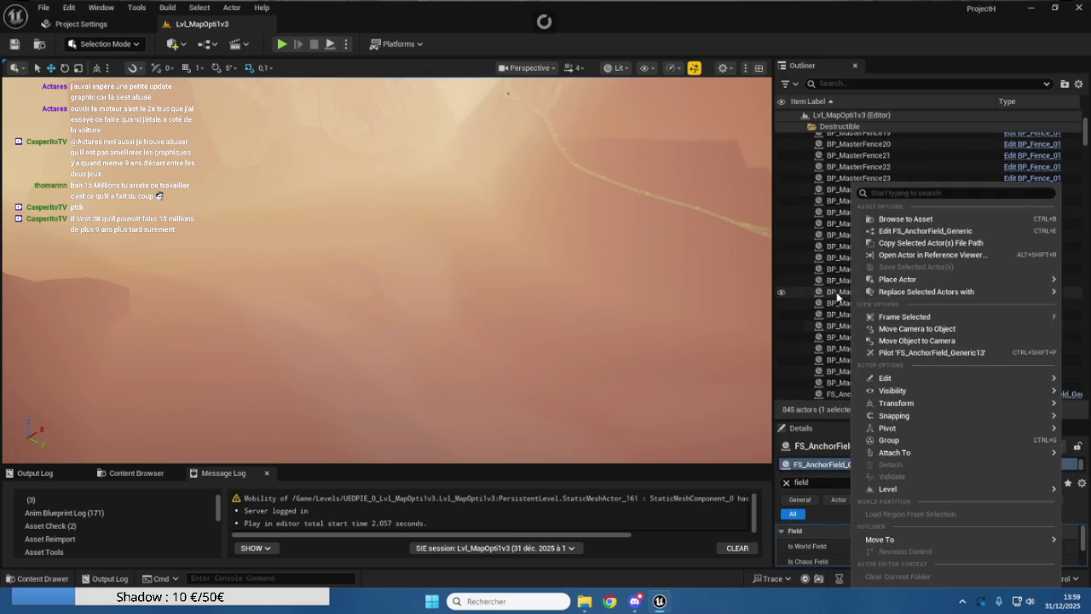
pyautogui.click(832, 178)
pyautogui.scroll(5, 896, 257)
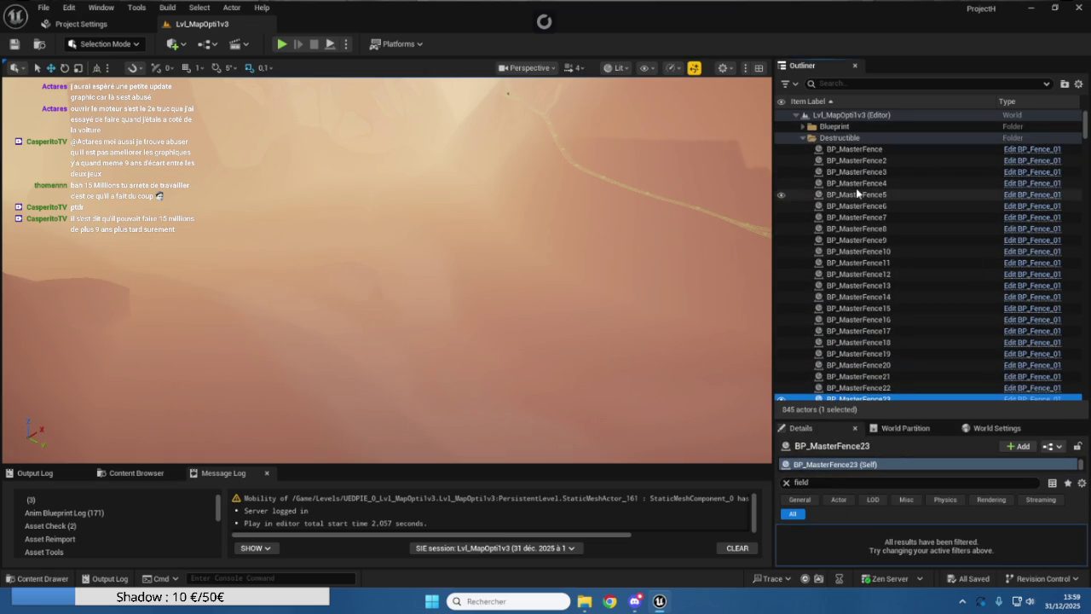
pyautogui.click(802, 138)
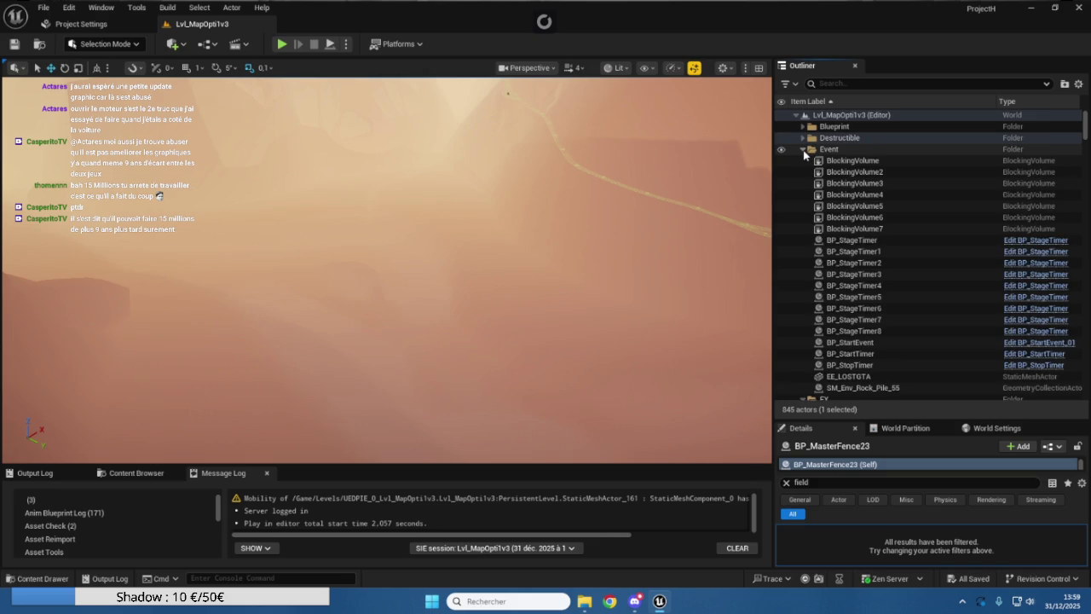
pyautogui.click(803, 151)
pyautogui.click(802, 160)
pyautogui.click(802, 172)
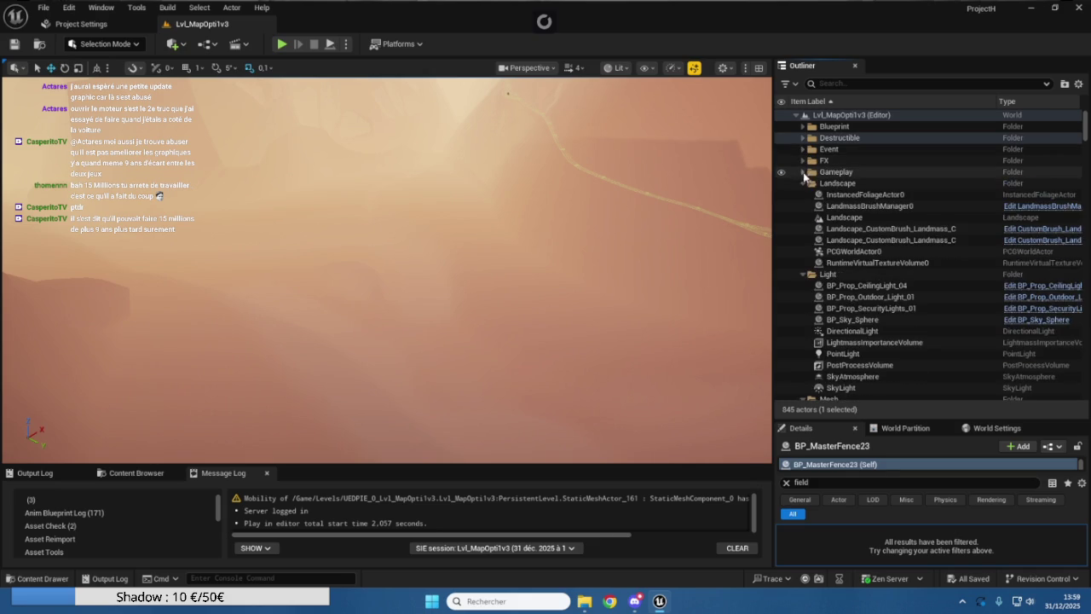
pyautogui.click(802, 182)
pyautogui.click(802, 194)
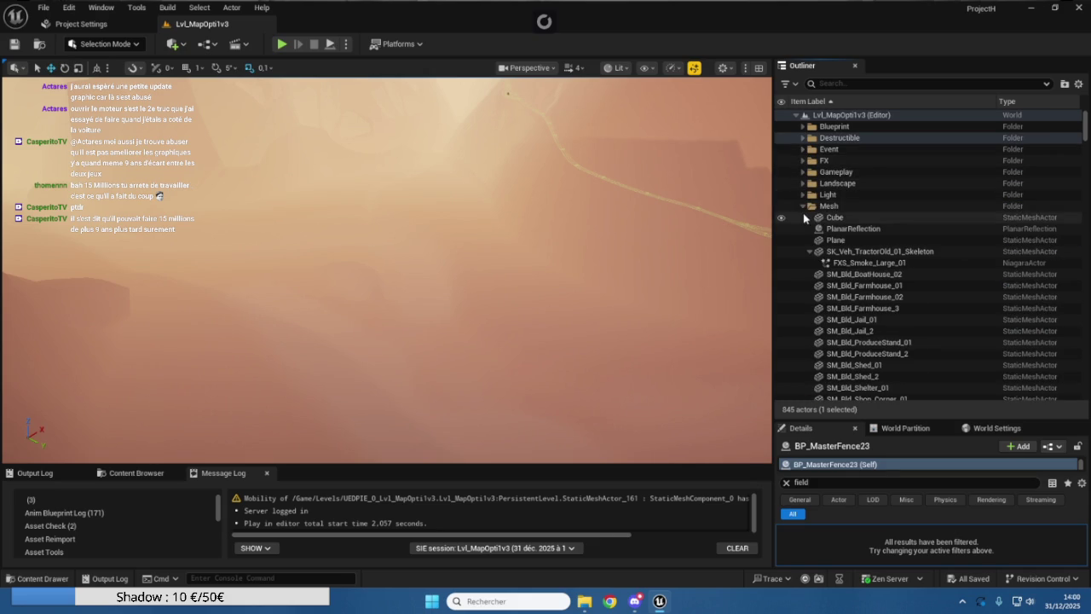
pyautogui.click(804, 216)
pyautogui.click(802, 206)
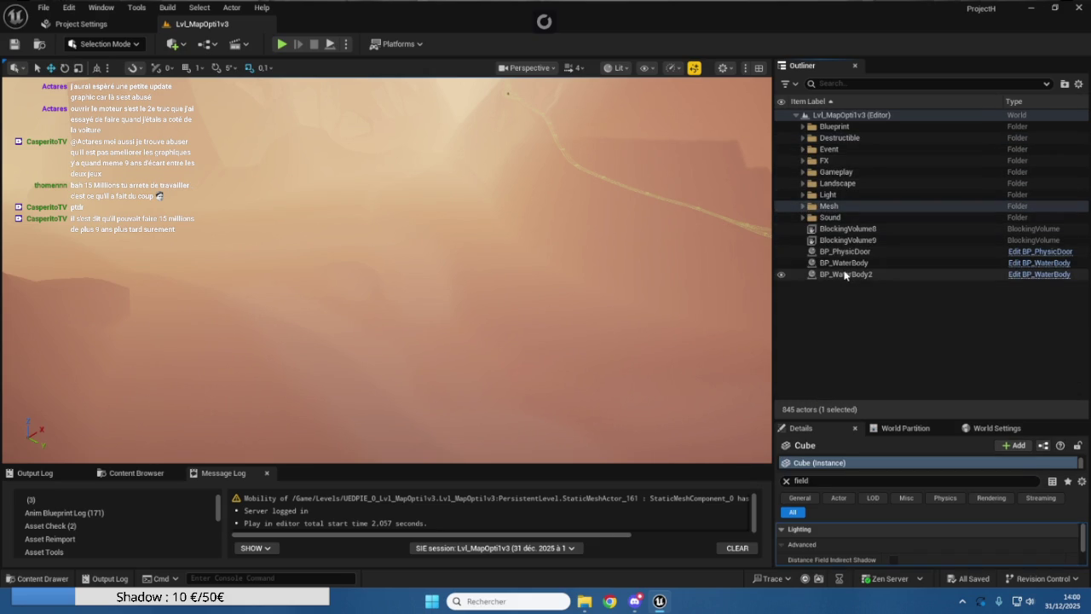
# Briefly reopen the Blueprint, Destructible and Gameplay folders, then collapse each again
pyautogui.click(802, 126)
pyautogui.click(802, 126)
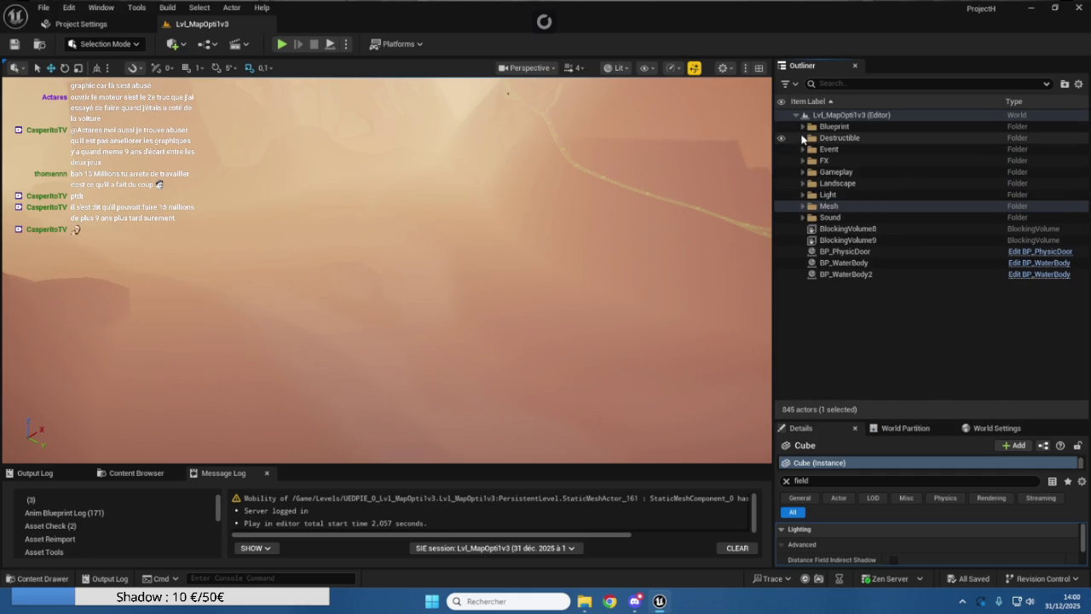
pyautogui.click(802, 138)
pyautogui.click(802, 138)
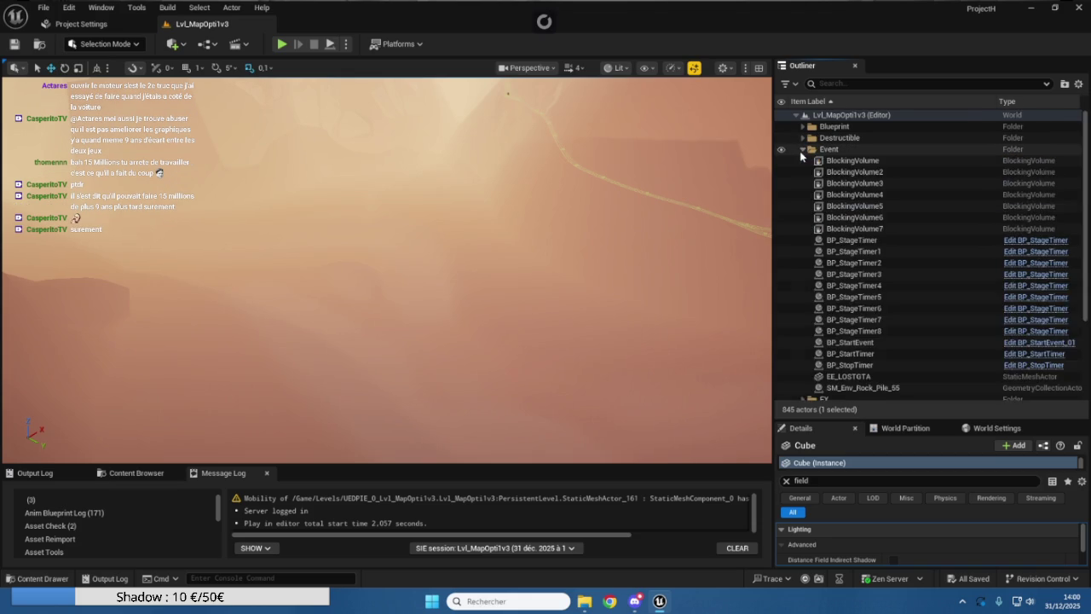
pyautogui.click(804, 172)
pyautogui.click(805, 172)
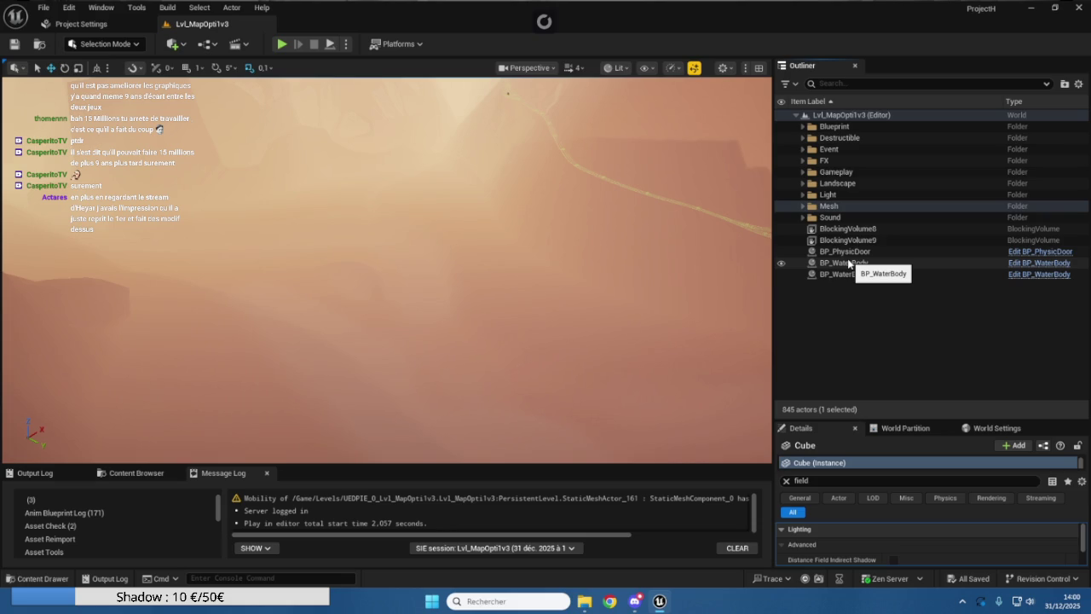
# Expand the Light and Mesh folders and hide the PostProcessVolume to clear the fog
pyautogui.moveTo(621, 199); pyautogui.dragTo(580, 208)
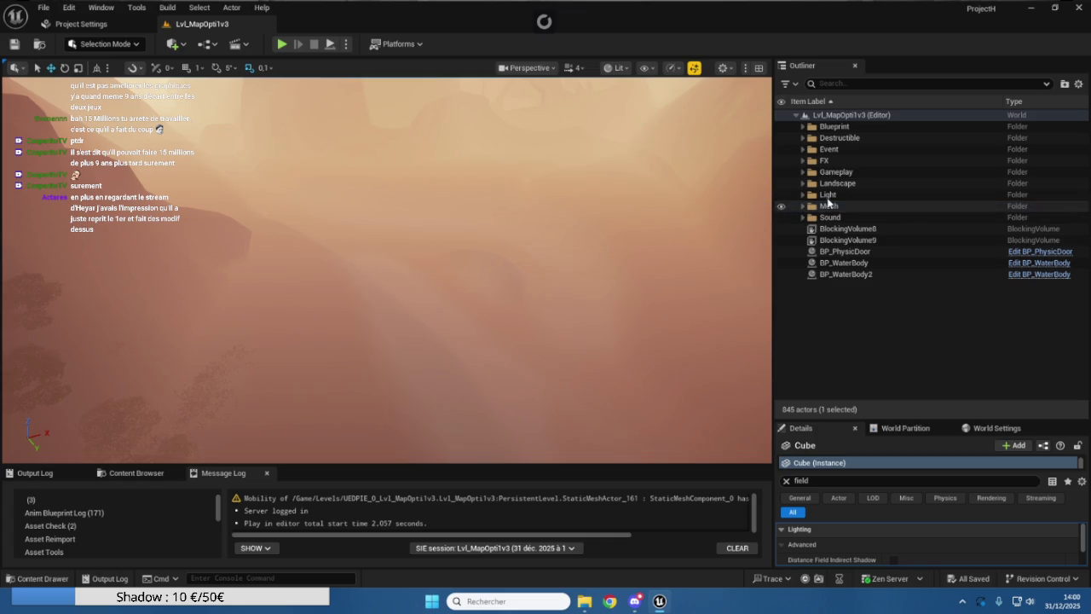
pyautogui.click(802, 184)
pyautogui.click(802, 184)
pyautogui.click(802, 206)
pyautogui.click(802, 194)
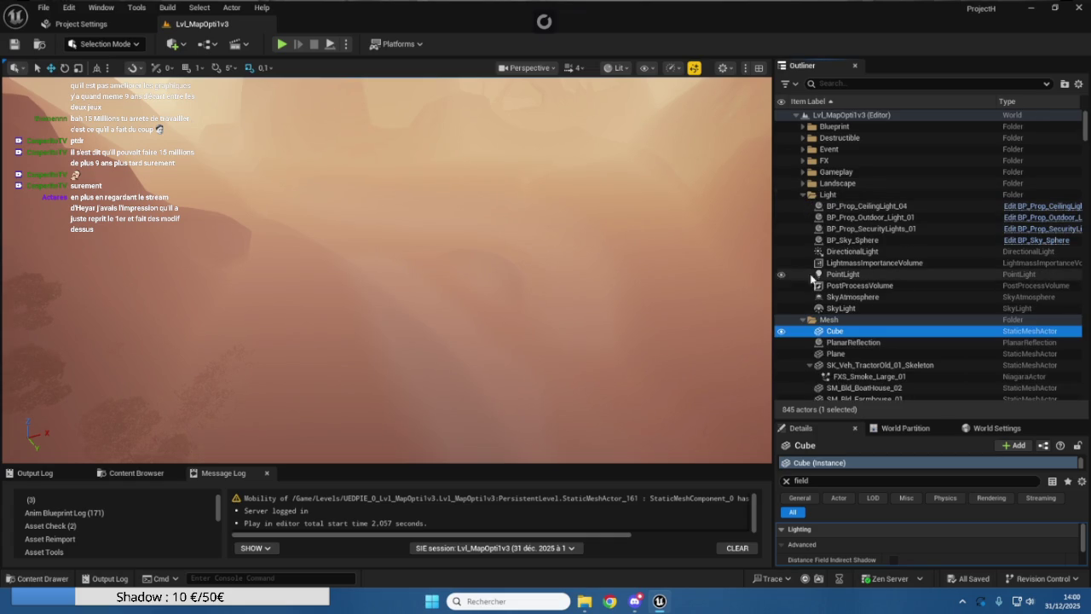
pyautogui.click(781, 285)
# Fly down over the clear terrain and fence splines, then bring up the Cube's actions
pyautogui.scroll(2, 386, 269)
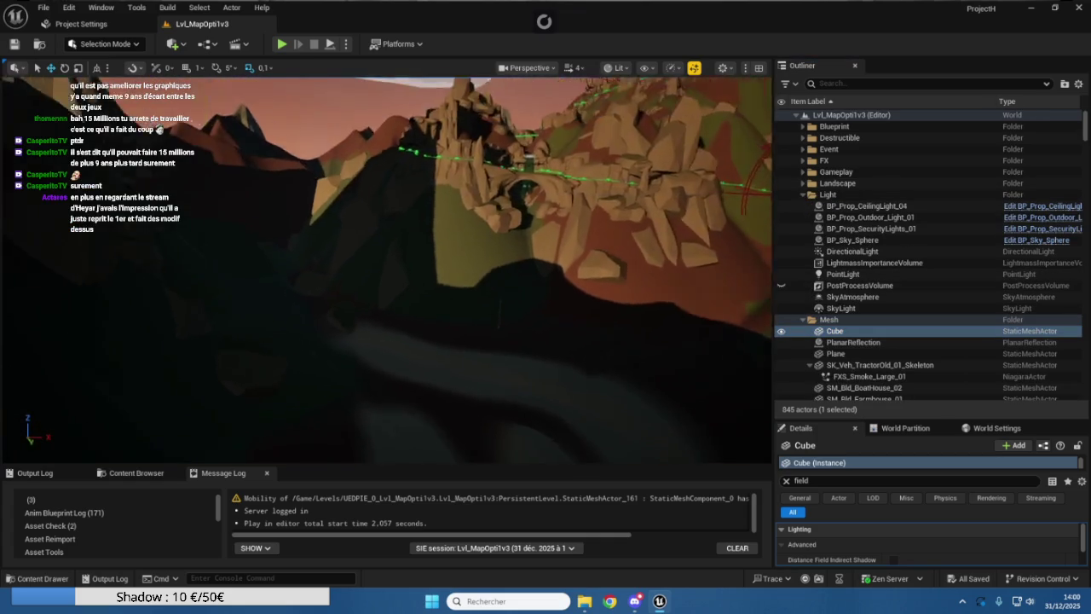
pyautogui.press('s')
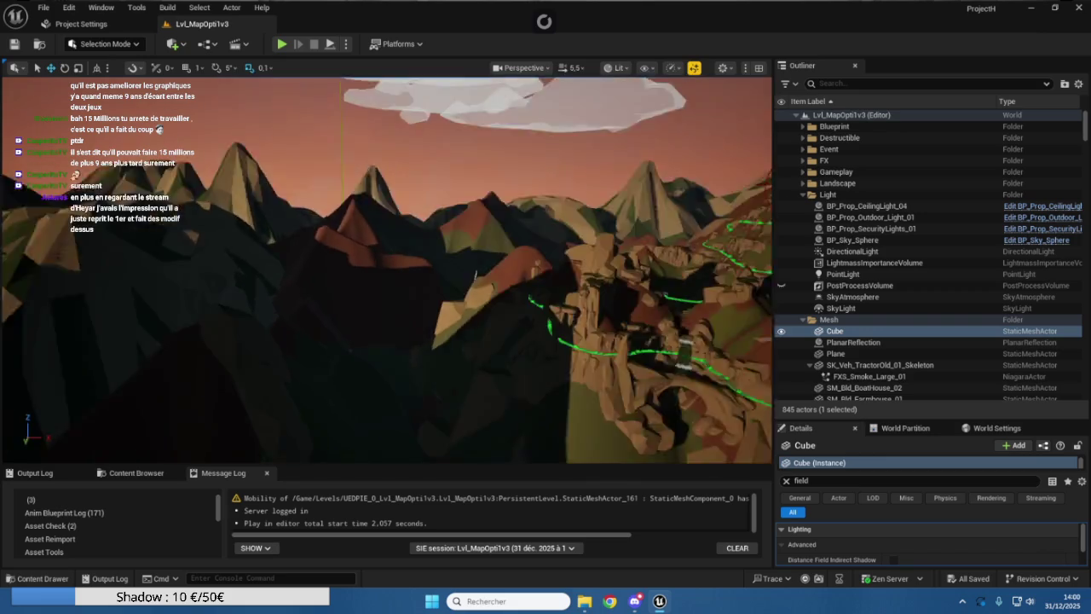
pyautogui.press('w')
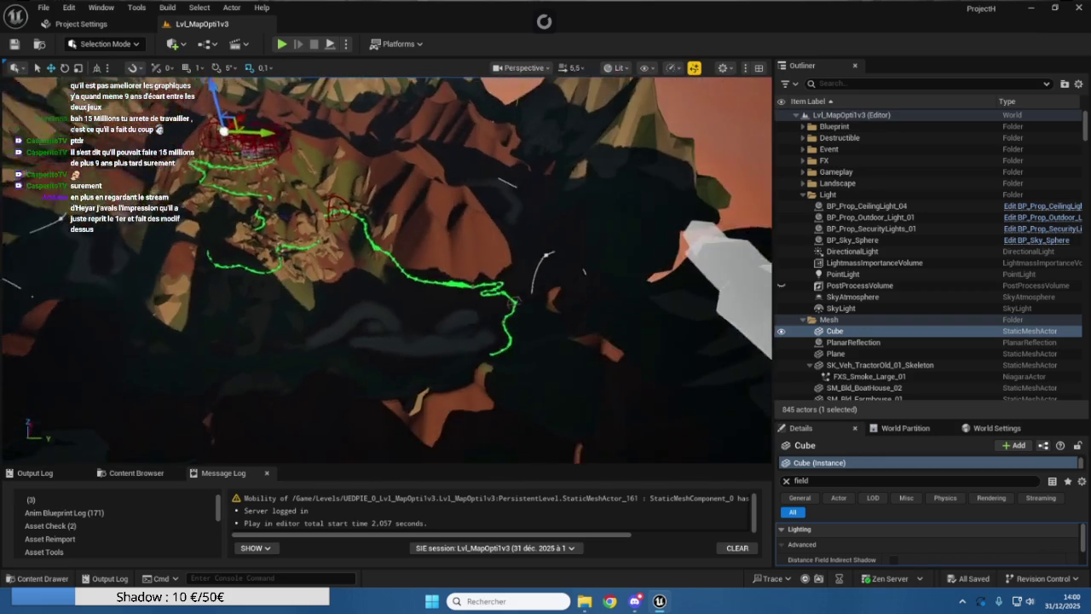
pyautogui.press('w')
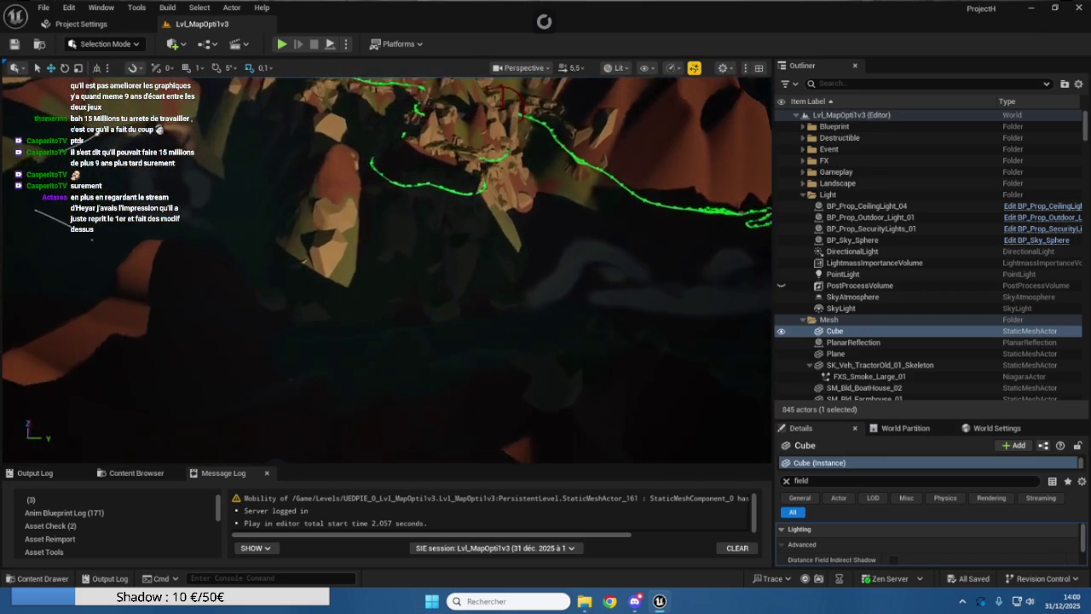
pyautogui.rightClick(970, 340)
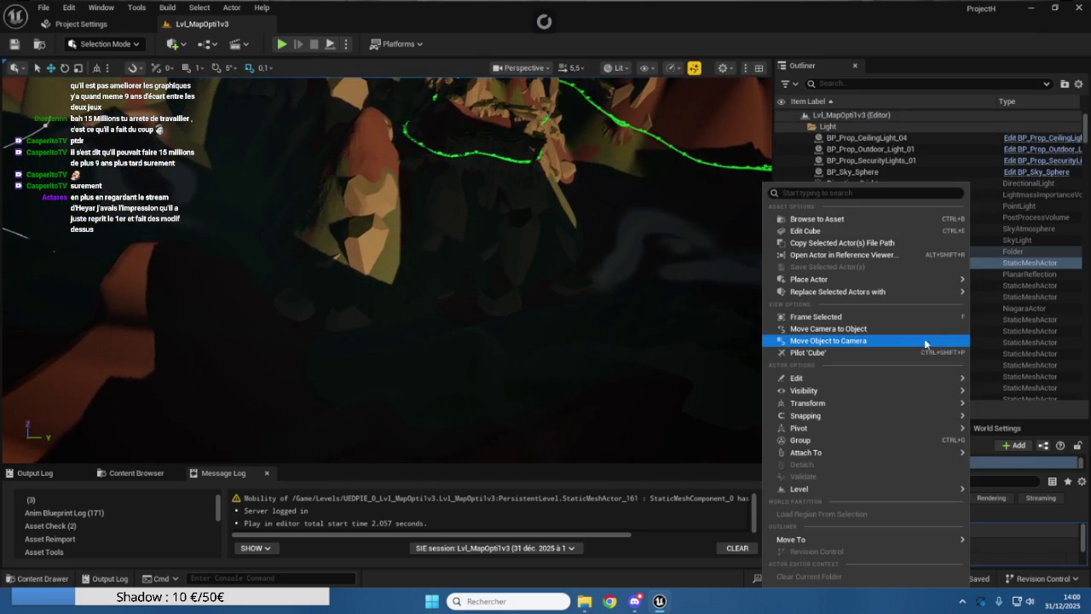
# Select BP_WaterBody2 in the Outliner and duplicate it as BP_WaterBody3
pyautogui.scroll(-2, 930, 325)
pyautogui.click(929, 324)
pyautogui.scroll(-3, 886, 289)
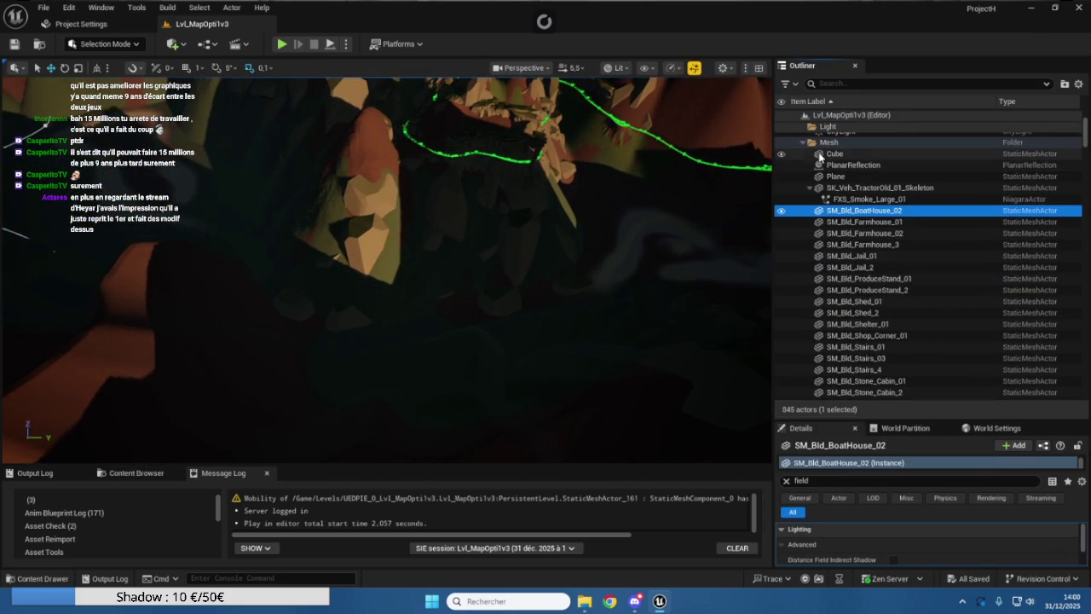
pyautogui.click(803, 144)
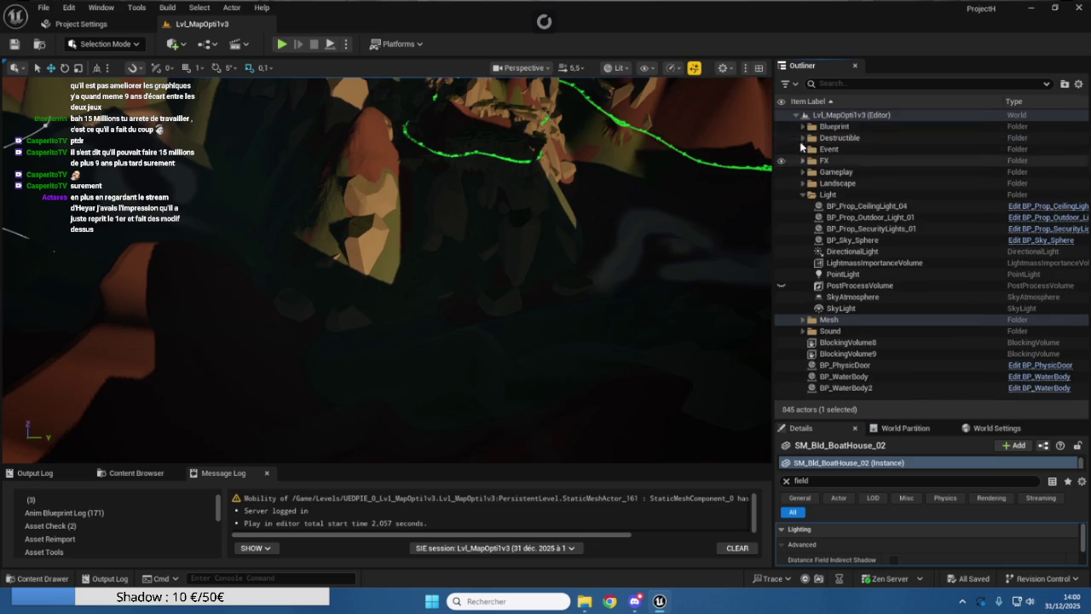
pyautogui.click(863, 388)
pyautogui.hotkey('ctrl', 'd')
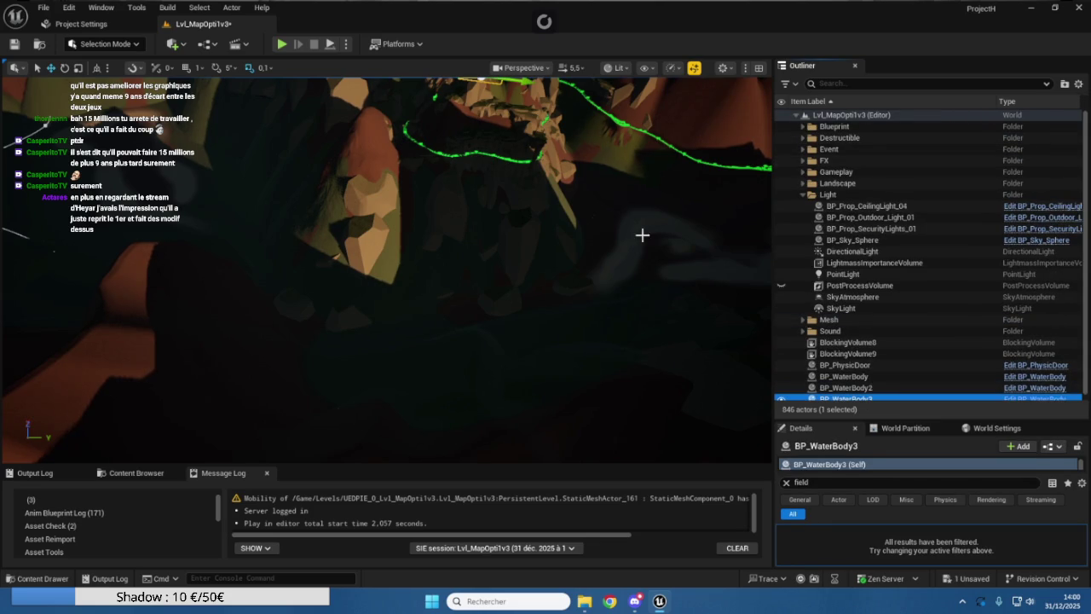
pyautogui.press('f')
# Move the BP_WaterBody3 copy down onto the terrain and rotate it
pyautogui.moveTo(506, 162)
pyautogui.mouseDown()
pyautogui.moveTo(508, 228)
pyautogui.moveTo(484, 319)
pyautogui.moveTo(526, 367)
pyautogui.mouseUp()
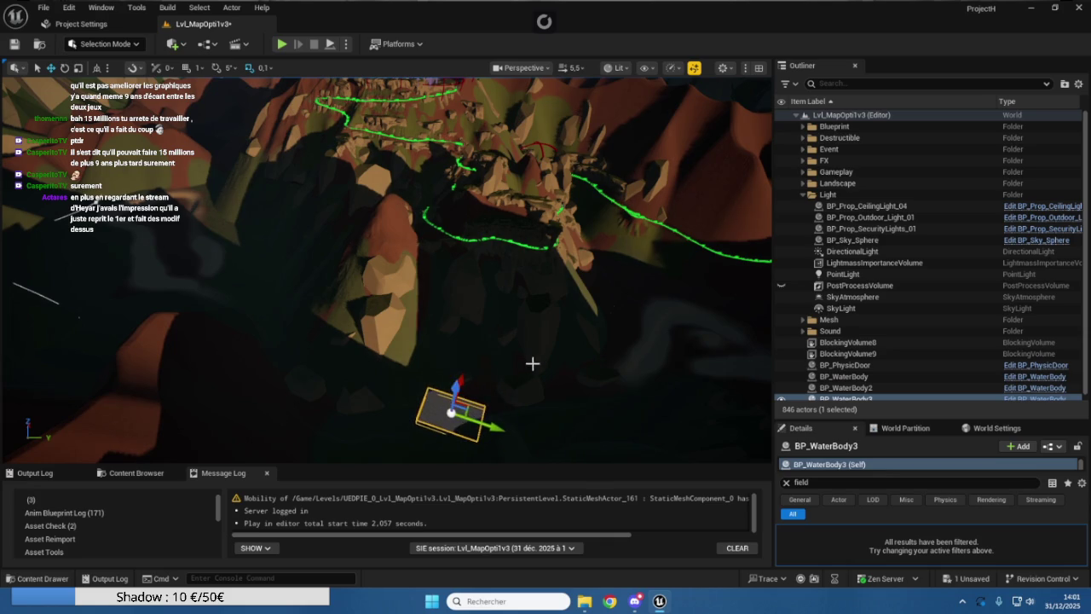
pyautogui.scroll(5, 526, 367)
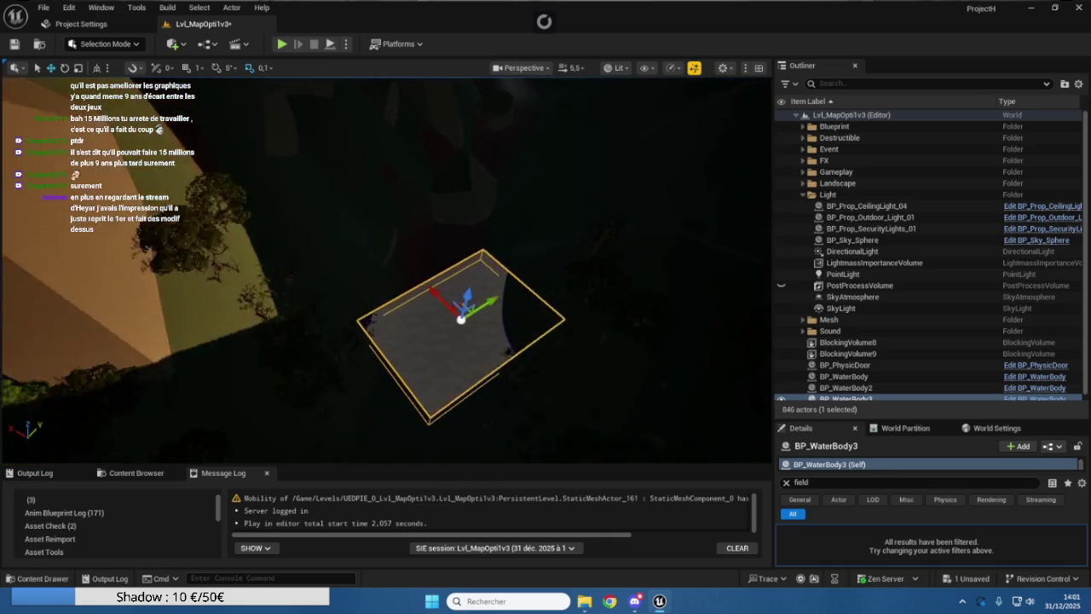
pyautogui.scroll(3, 699, 405)
pyautogui.press('e')
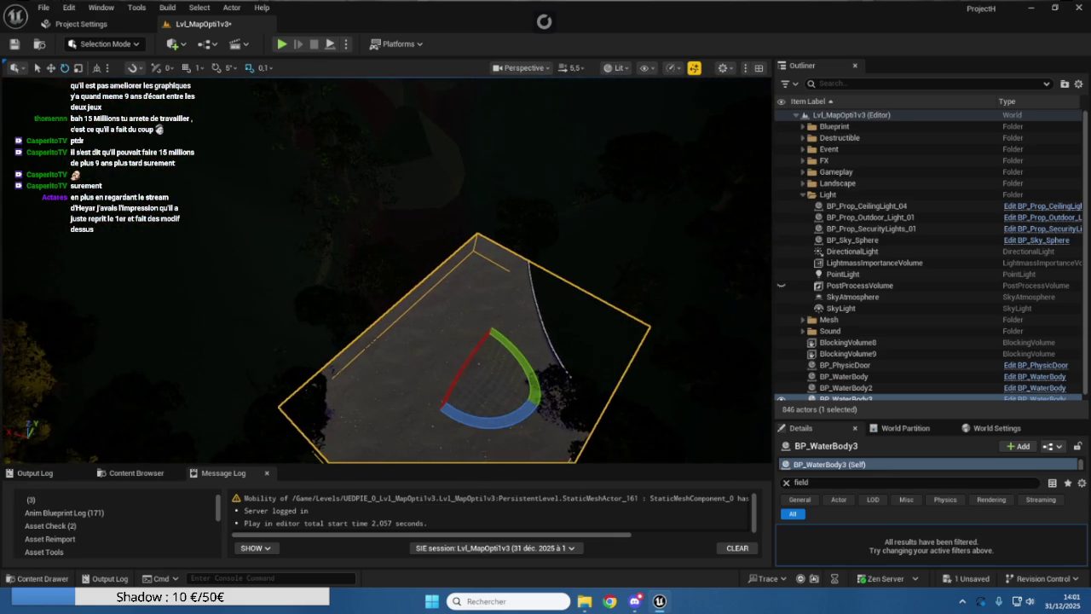
pyautogui.moveTo(477, 384)
pyautogui.mouseDown()
pyautogui.moveTo(409, 307)
pyautogui.moveTo(414, 335)
pyautogui.mouseUp()
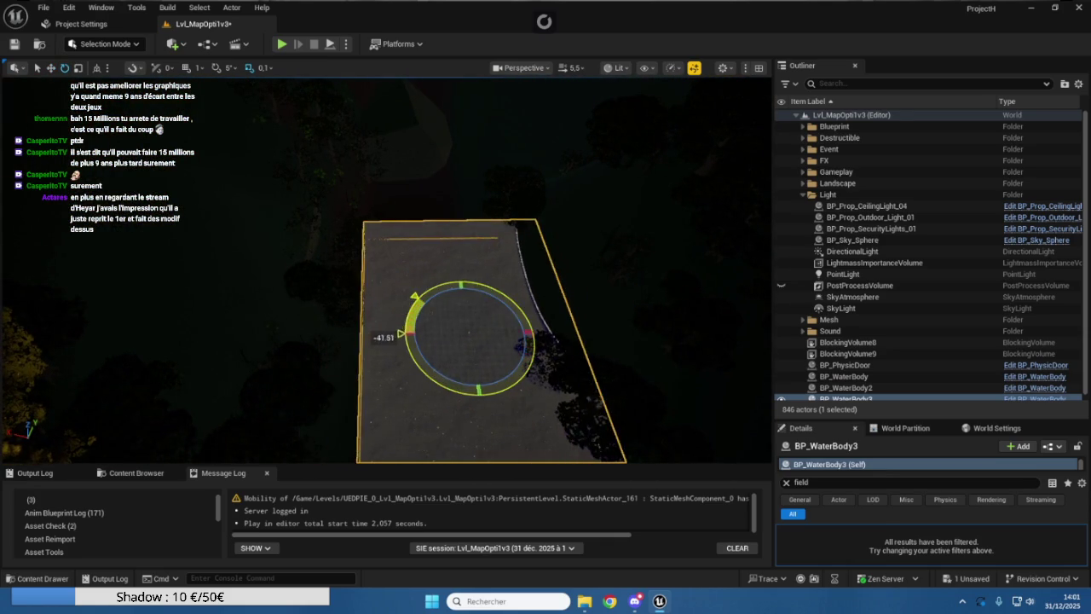
pyautogui.click(556, 382)
pyautogui.click(469, 342)
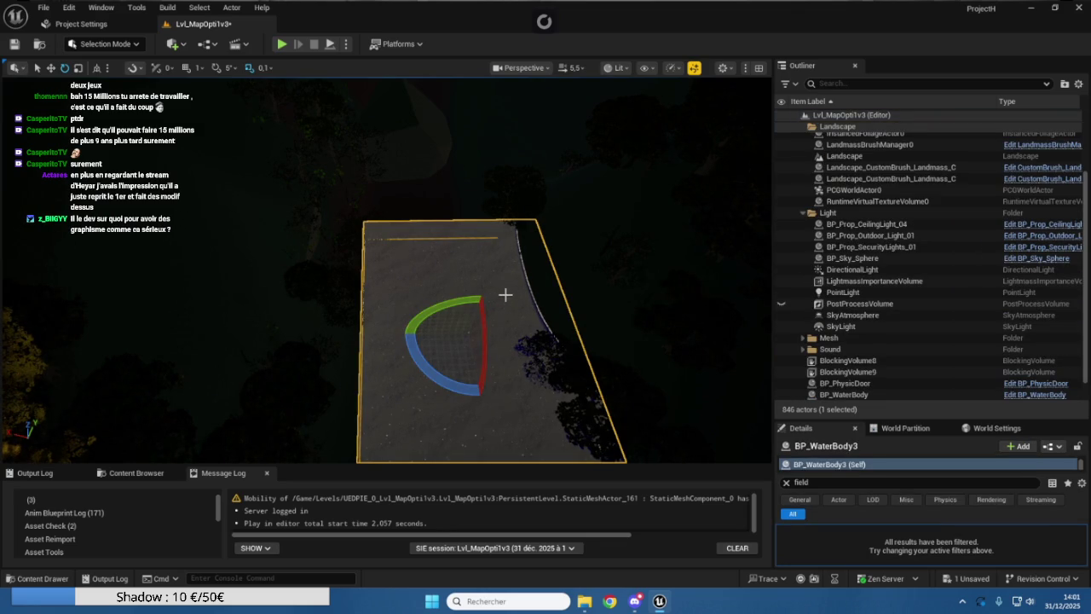
# Switch to scale mode and push the water box farther back toward the green spline path
pyautogui.press('r')
pyautogui.moveTo(462, 300)
pyautogui.mouseDown()
pyautogui.moveTo(433, 134)
pyautogui.moveTo(440, 212)
pyautogui.moveTo(450, 184)
pyautogui.moveTo(418, 96)
pyautogui.mouseUp()
pyautogui.moveTo(436, 164)
pyautogui.mouseDown()
pyautogui.moveTo(432, 120)
pyautogui.moveTo(431, 261)
pyautogui.mouseUp()
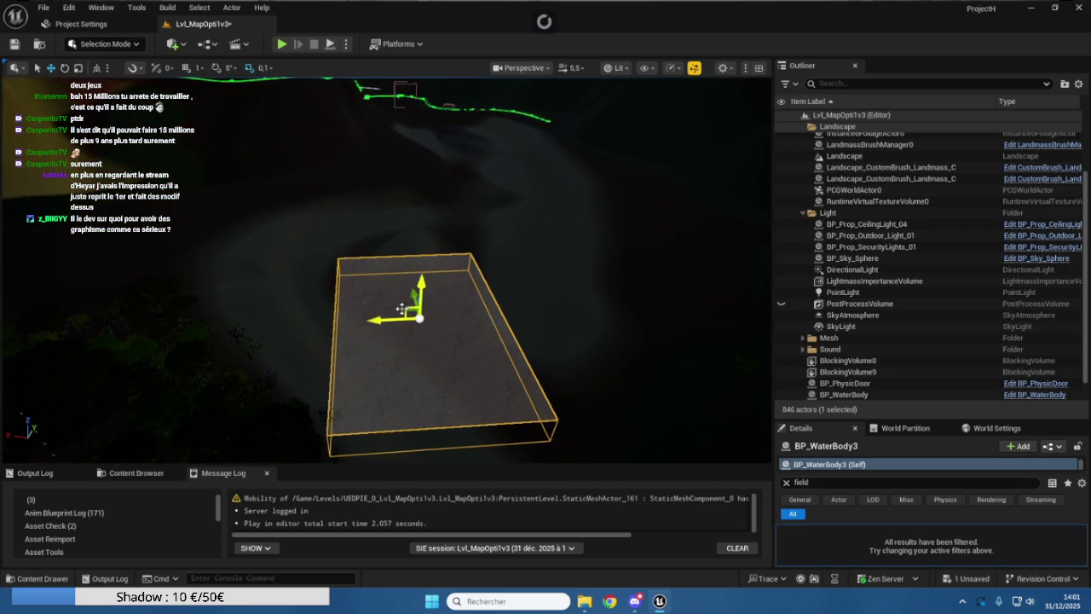
pyautogui.moveTo(402, 308)
pyautogui.mouseDown()
pyautogui.moveTo(401, 374)
pyautogui.moveTo(474, 306)
pyautogui.mouseUp()
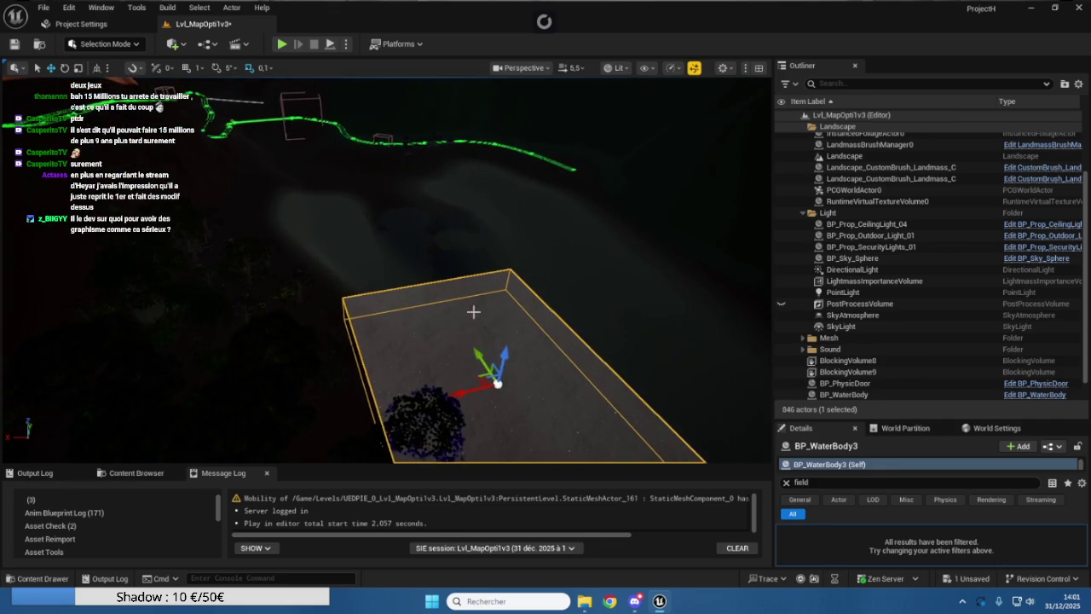
pyautogui.moveTo(478, 378)
pyautogui.mouseDown()
pyautogui.moveTo(400, 244)
pyautogui.moveTo(303, 173)
pyautogui.moveTo(315, 154)
pyautogui.moveTo(284, 101)
pyautogui.mouseUp()
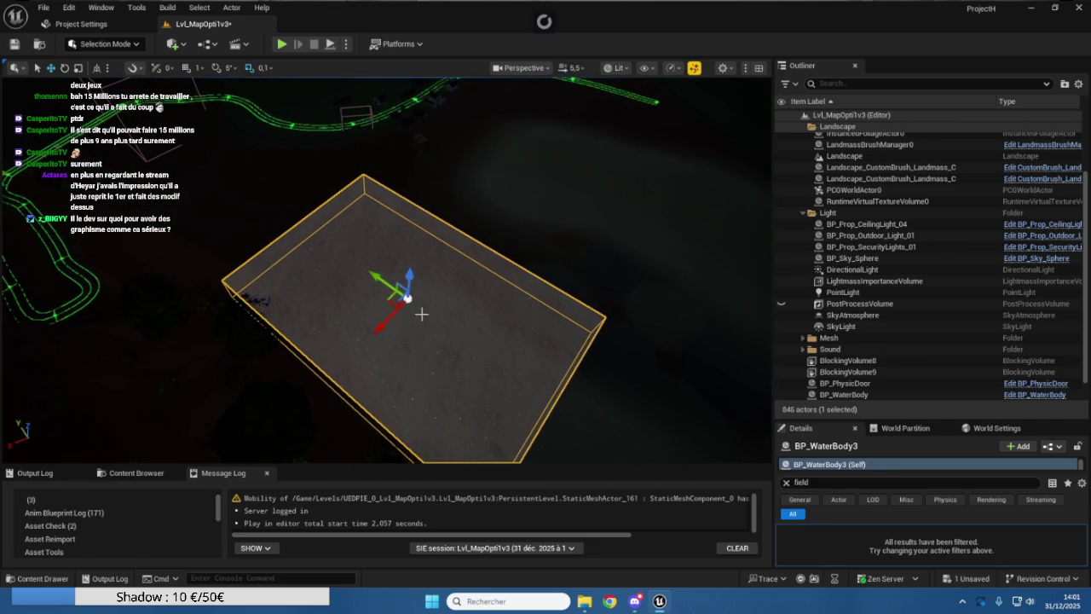
pyautogui.moveTo(389, 299); pyautogui.dragTo(270, 188)
pyautogui.moveTo(706, 235)
pyautogui.mouseDown()
pyautogui.moveTo(674, 226)
pyautogui.moveTo(706, 235)
pyautogui.mouseUp()
pyautogui.moveTo(461, 261); pyautogui.dragTo(443, 234)
pyautogui.moveTo(585, 171); pyautogui.dragTo(585, 170)
pyautogui.press('super')
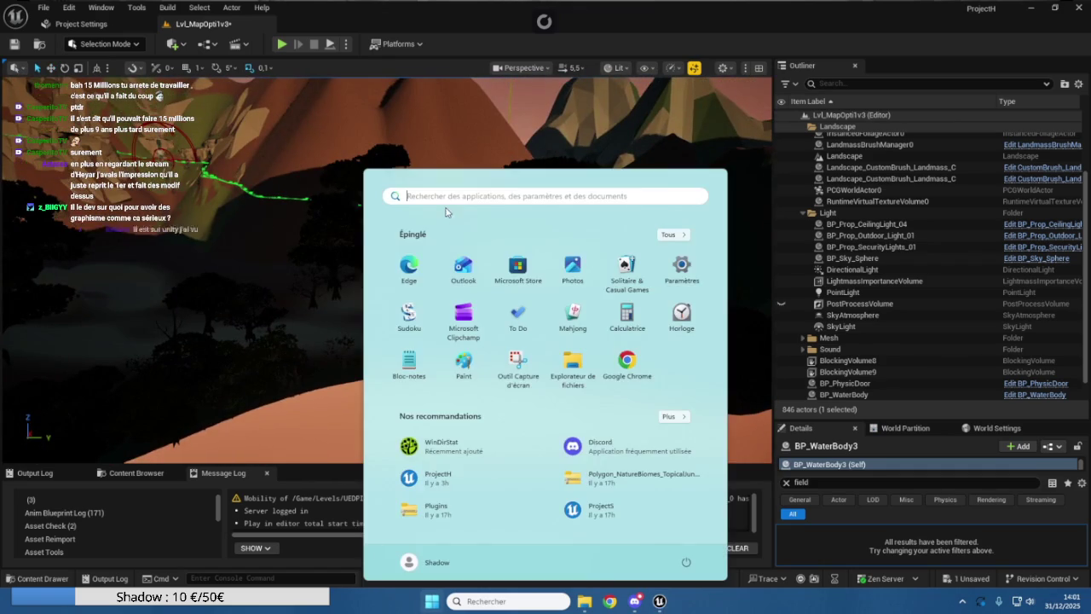
# Close the Start menu and bring the Unreal level editor viewport back into focus
pyautogui.moveTo(323, 197)
pyautogui.mouseDown()
pyautogui.moveTo(358, 195)
pyautogui.moveTo(327, 214)
pyautogui.moveTo(337, 222)
pyautogui.moveTo(321, 214)
pyautogui.mouseUp()
pyautogui.press('super+alt+f')
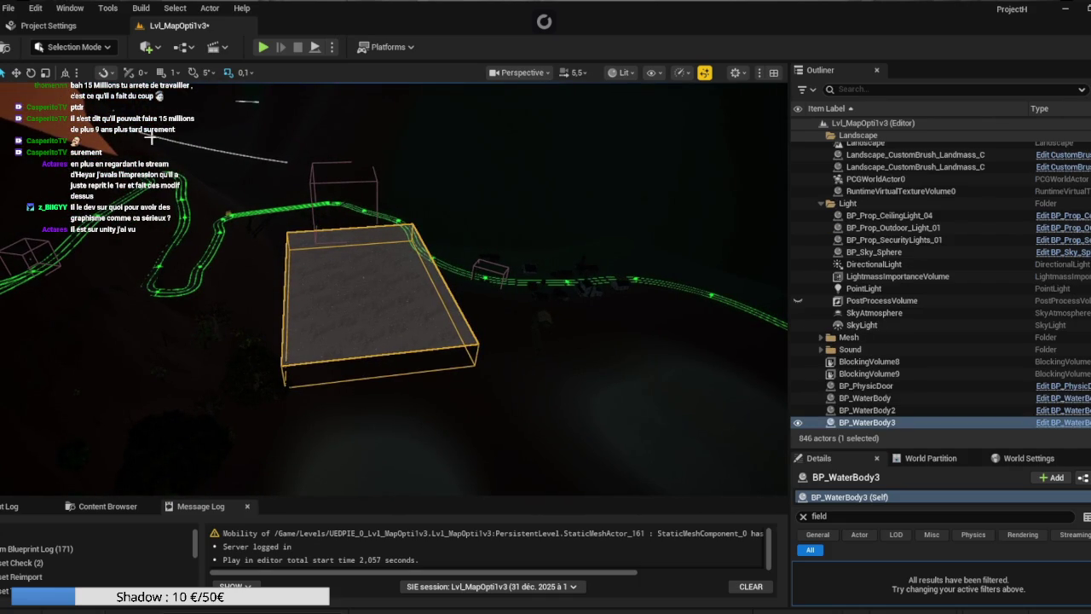
# Slide BP_WaterBody3 left, toward the camera, then back right along its axes
pyautogui.moveTo(334, 278); pyautogui.dragTo(259, 280)
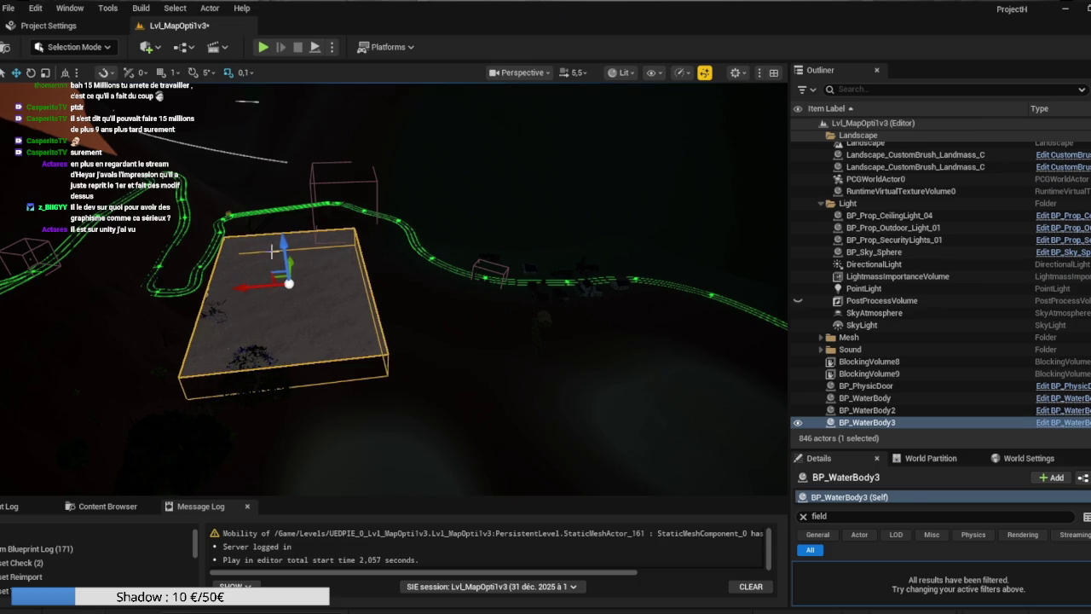
pyautogui.moveTo(285, 245); pyautogui.dragTo(288, 275)
pyautogui.moveTo(260, 317); pyautogui.dragTo(290, 317)
pyautogui.moveTo(294, 271)
pyautogui.mouseDown()
pyautogui.moveTo(273, 254)
pyautogui.moveTo(311, 277)
pyautogui.mouseUp()
pyautogui.moveTo(182, 245)
pyautogui.mouseDown()
pyautogui.moveTo(239, 249)
pyautogui.moveTo(181, 244)
pyautogui.mouseUp()
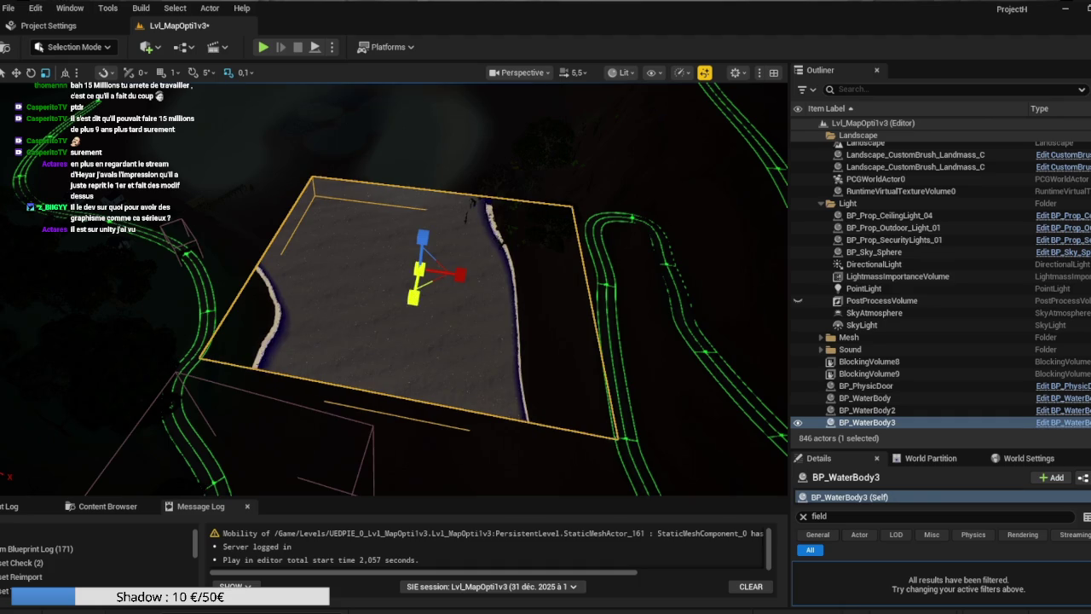
# Check the water box from several angles and slide it right beside the fenced path
pyautogui.moveTo(410, 312); pyautogui.dragTo(410, 294)
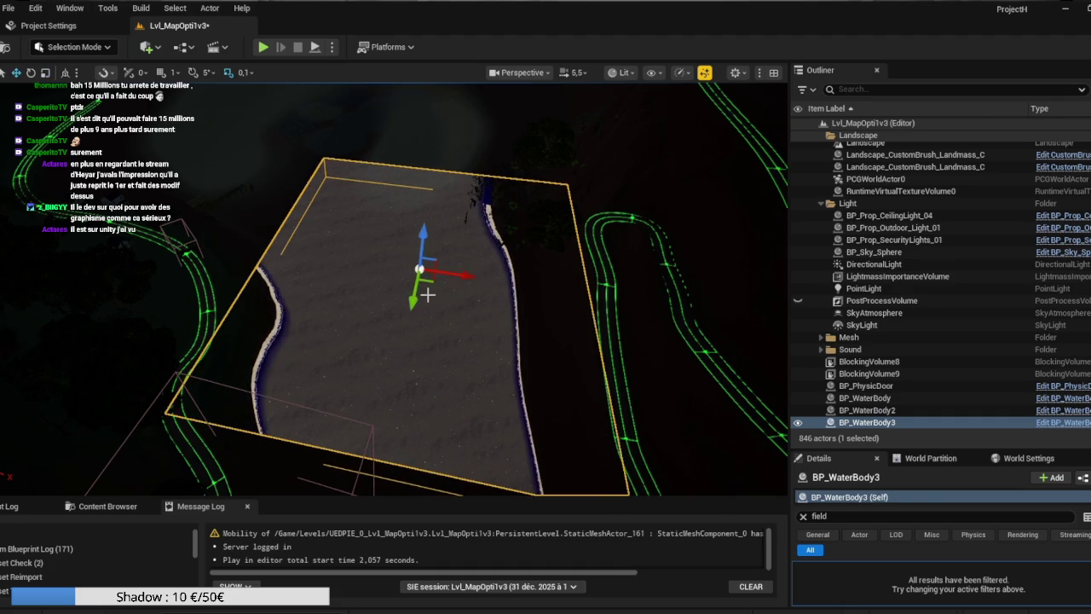
pyautogui.moveTo(375, 283)
pyautogui.mouseDown()
pyautogui.moveTo(375, 341)
pyautogui.moveTo(418, 350)
pyautogui.moveTo(452, 328)
pyautogui.mouseUp()
pyautogui.moveTo(711, 316); pyautogui.dragTo(711, 358)
pyautogui.scroll(5, 392, 282)
pyautogui.moveTo(392, 281)
pyautogui.mouseDown()
pyautogui.moveTo(409, 281)
pyautogui.moveTo(392, 281)
pyautogui.mouseUp()
pyautogui.moveTo(713, 428)
pyautogui.mouseDown()
pyautogui.moveTo(707, 443)
pyautogui.moveTo(714, 429)
pyautogui.mouseUp()
pyautogui.moveTo(226, 270); pyautogui.dragTo(368, 270)
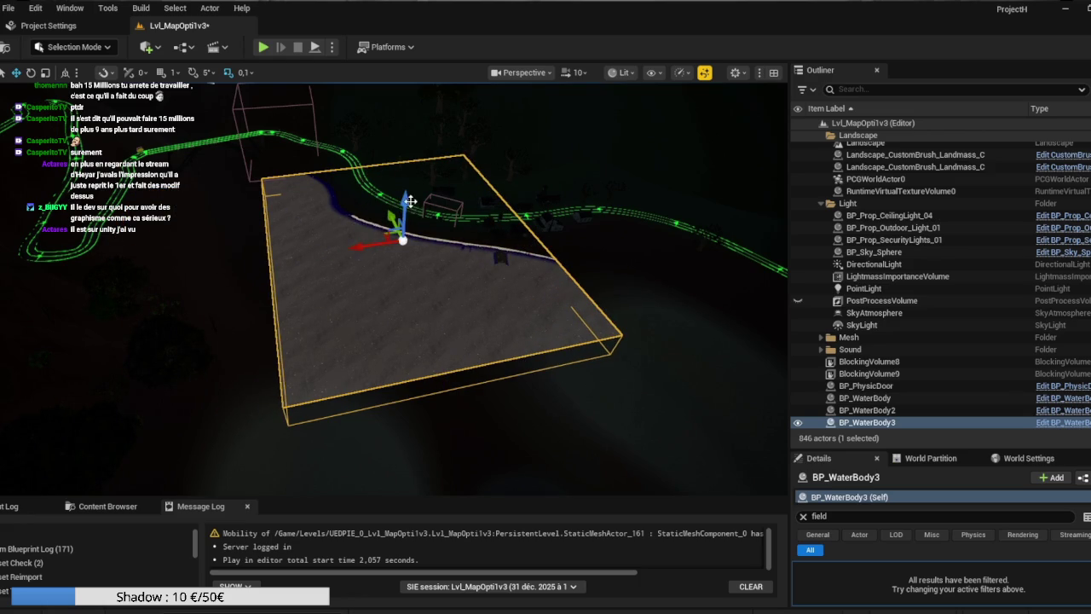
pyautogui.moveTo(366, 314)
pyautogui.mouseDown()
pyautogui.moveTo(367, 273)
pyautogui.moveTo(367, 316)
pyautogui.mouseUp()
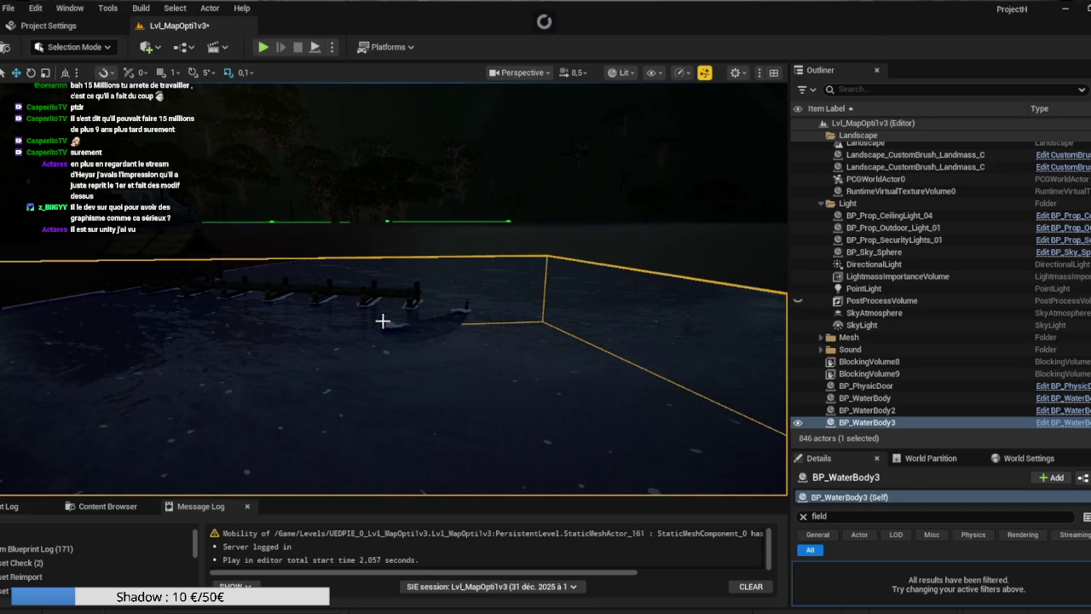
# Give the fishing boat's Element 0 the M_PolygonNatureBiomes_Alpine_02_Flotte material
pyautogui.click(381, 321)
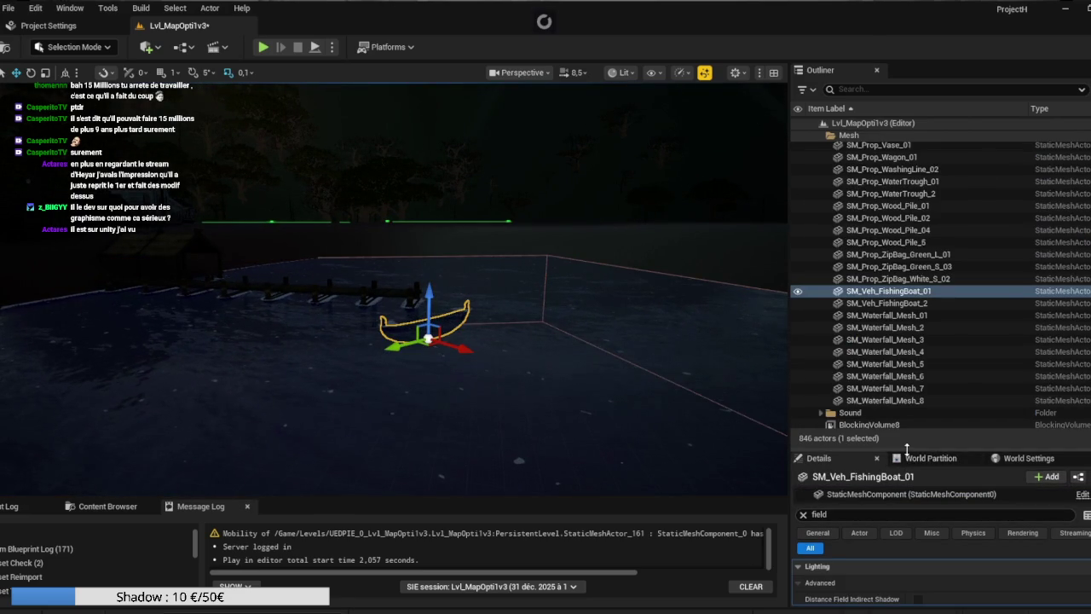
pyautogui.moveTo(905, 447); pyautogui.dragTo(904, 249)
pyautogui.click(804, 349)
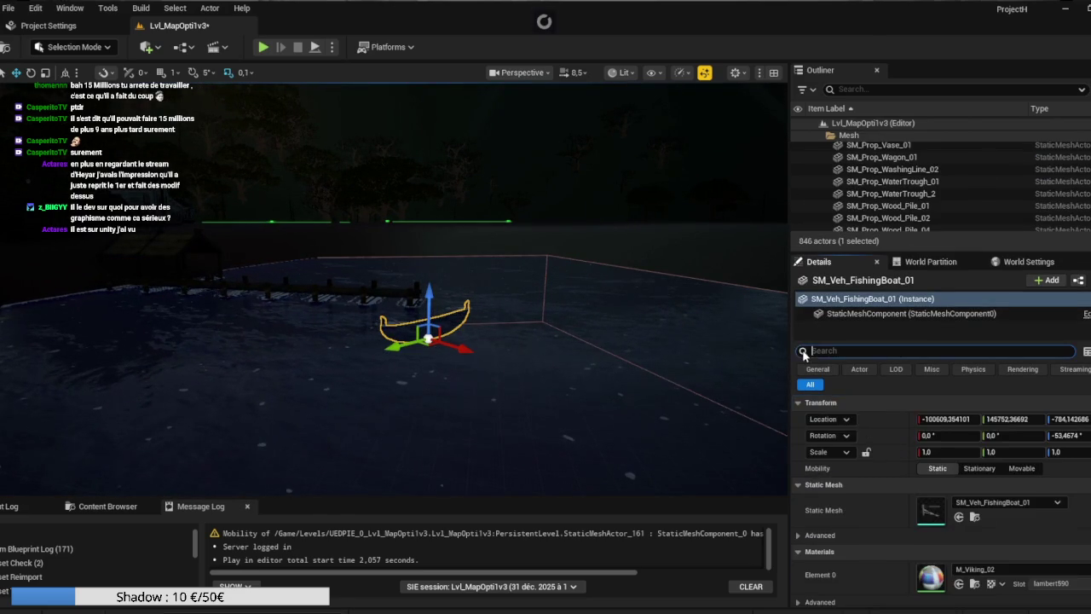
pyautogui.scroll(-2, 929, 478)
pyautogui.click(980, 530)
pyautogui.write('flat')
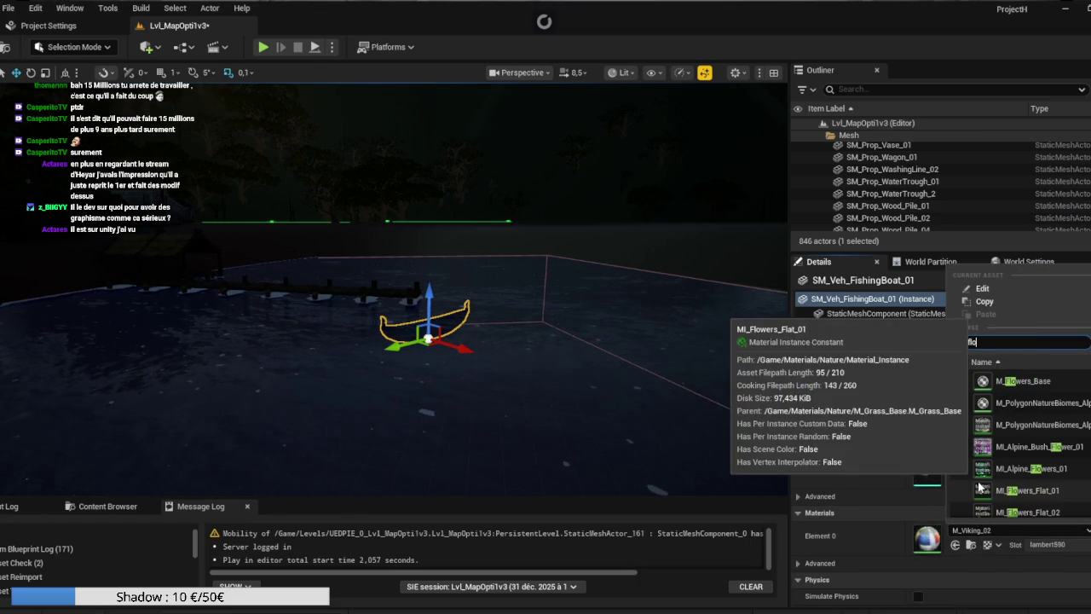
pyautogui.write('tt')
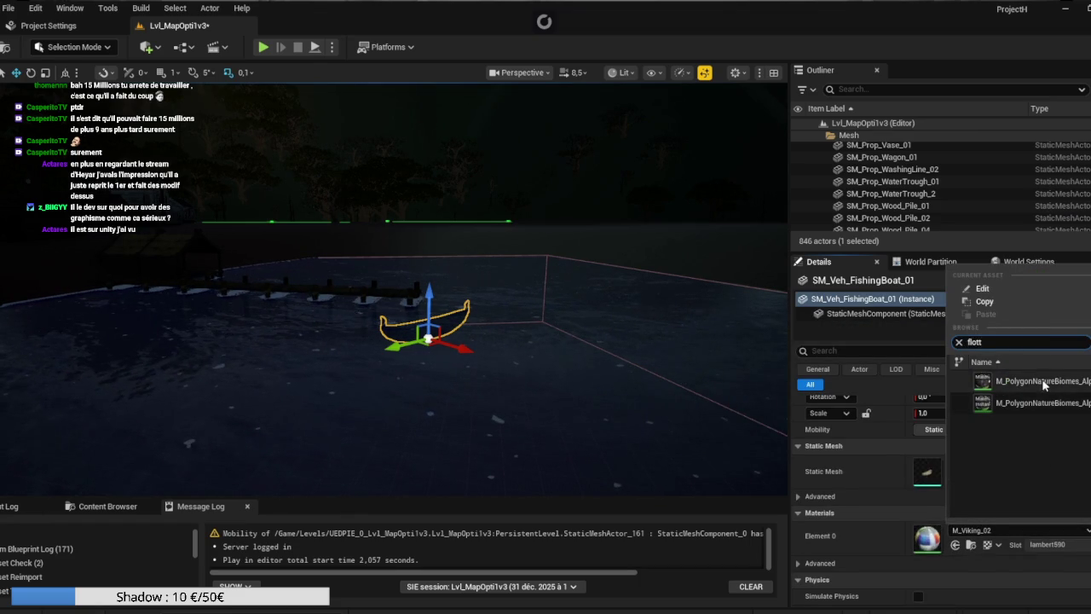
pyautogui.click(1040, 381)
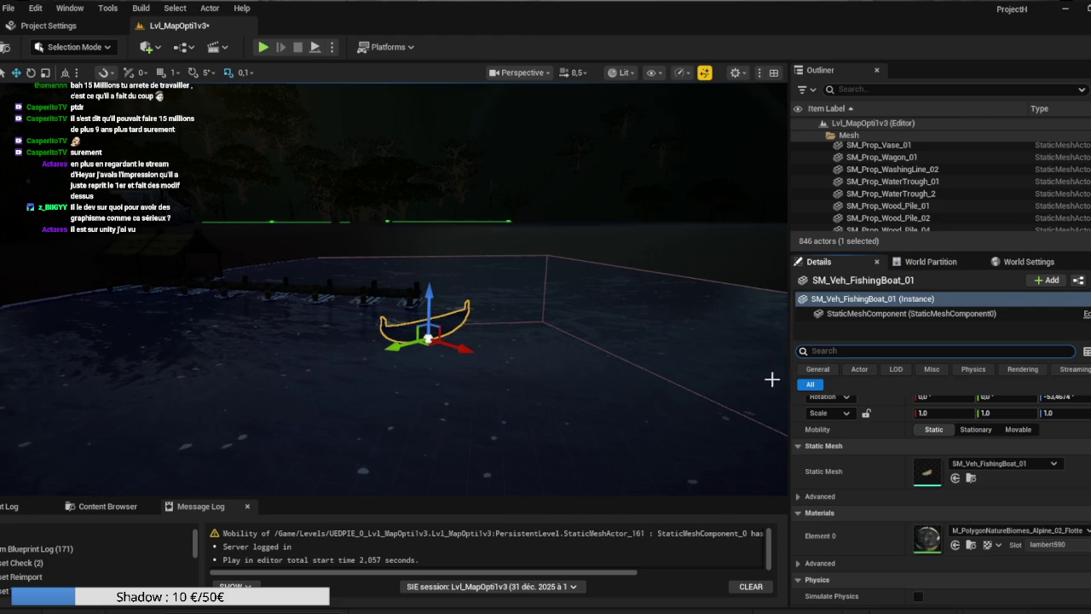
# Recheck the boat's material list without changes, then select BP_WaterBody3
pyautogui.click(1033, 534)
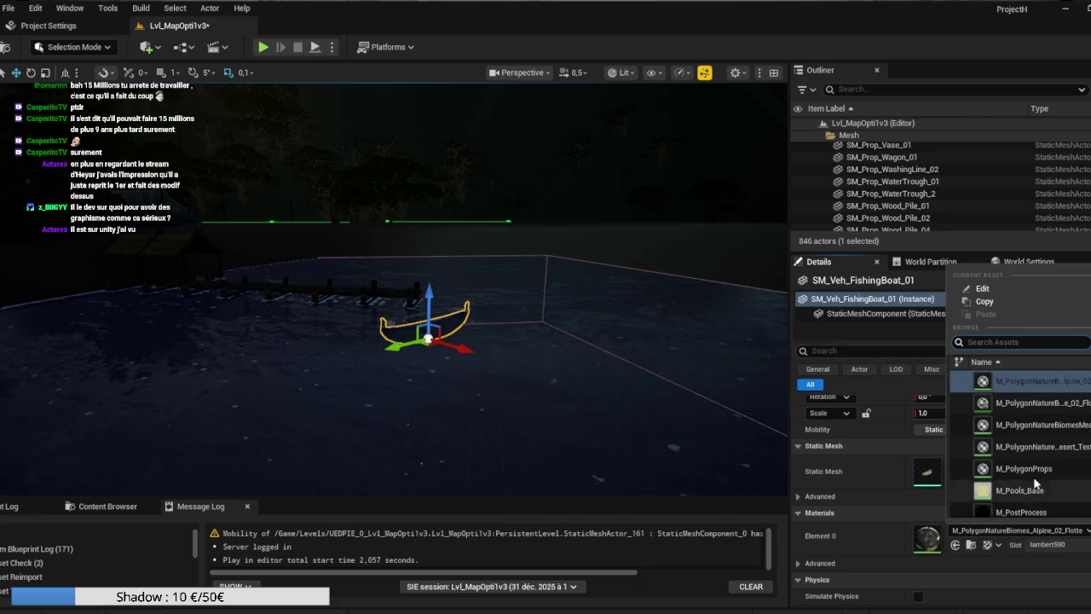
pyautogui.click(710, 384)
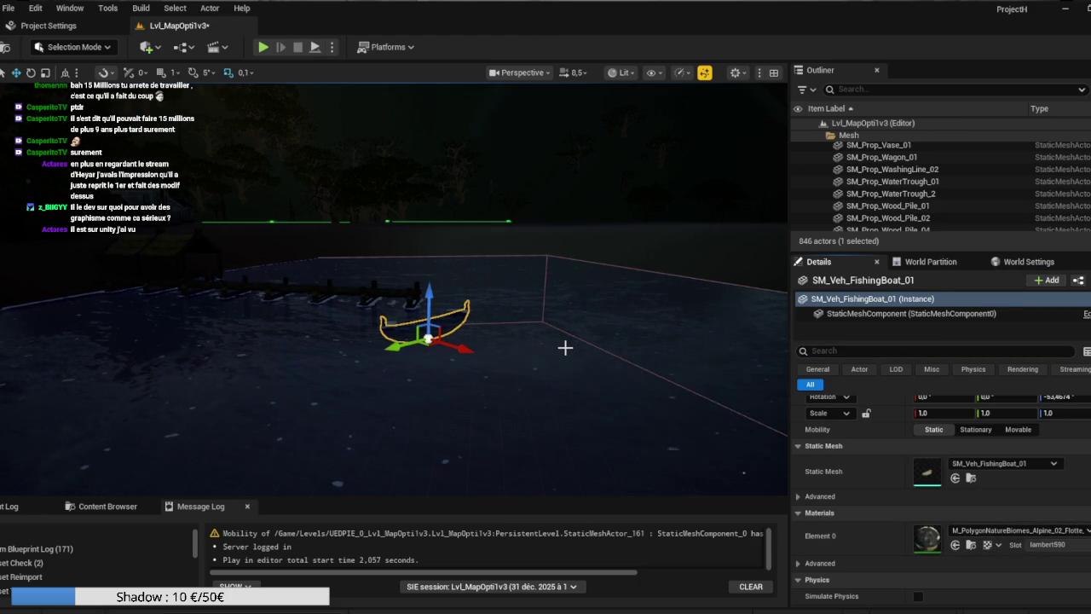
pyautogui.click(588, 341)
# Frame BP_WaterBody3, lower it slightly, and view it steeply from above
pyautogui.press('f')
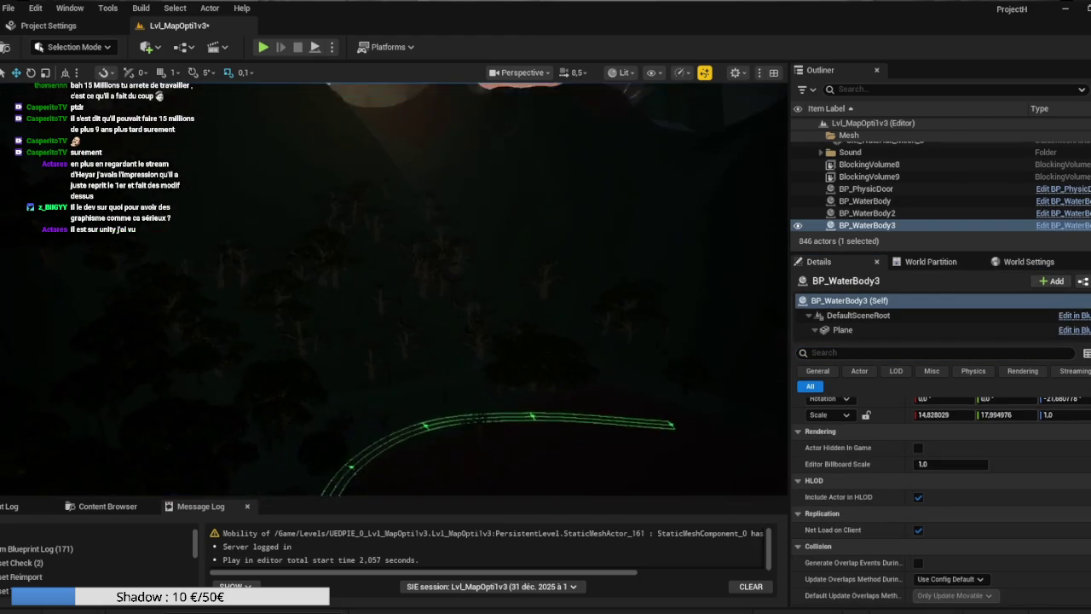
pyautogui.scroll(-2, 394, 290)
pyautogui.moveTo(394, 290)
pyautogui.mouseDown()
pyautogui.moveTo(477, 256)
pyautogui.moveTo(554, 268)
pyautogui.mouseUp()
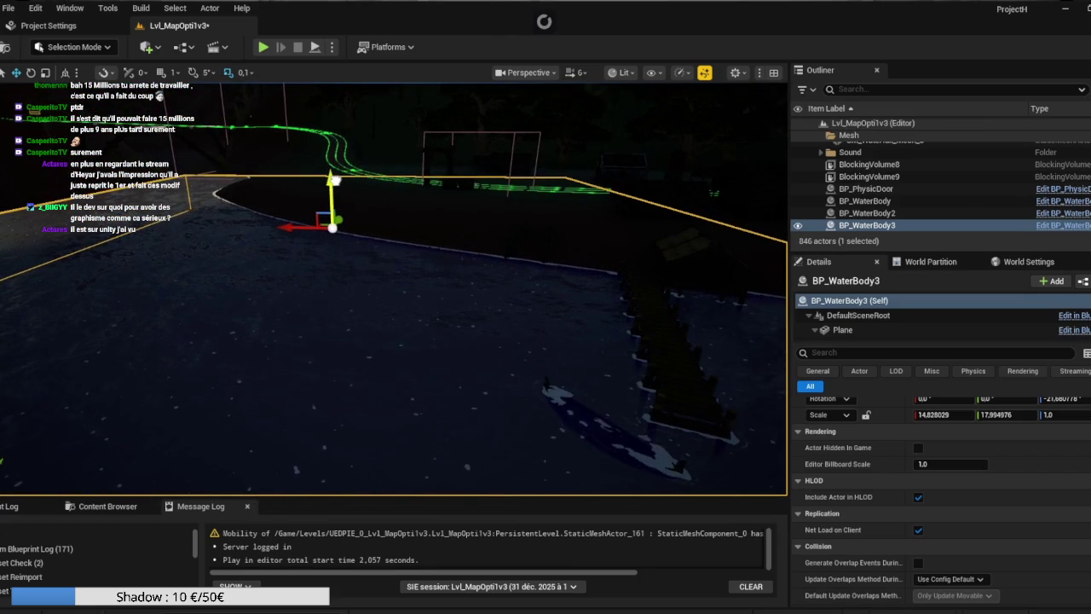
pyautogui.moveTo(333, 179); pyautogui.dragTo(335, 183)
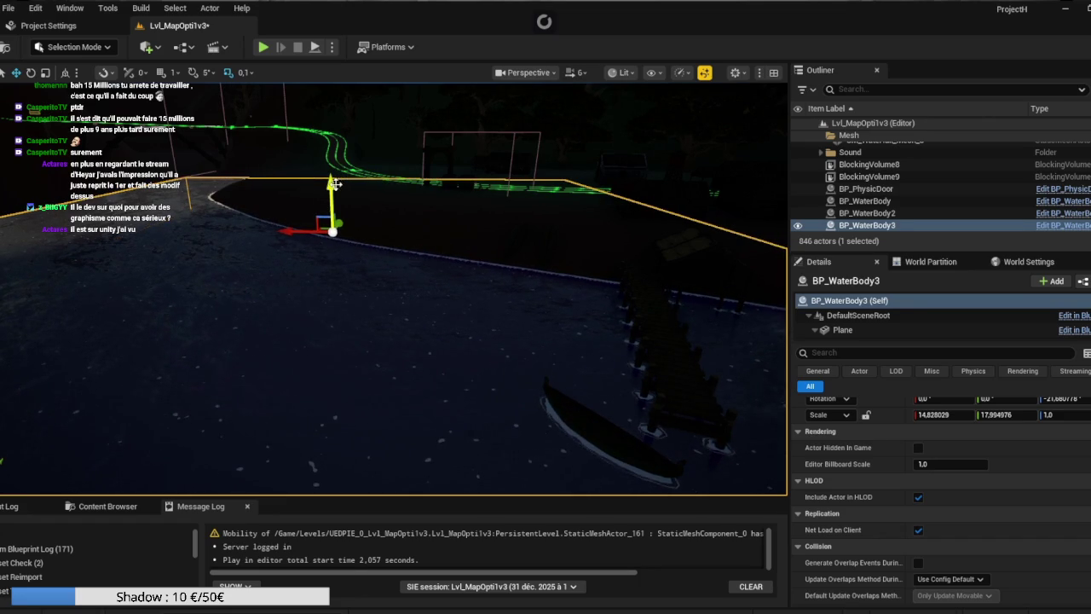
pyautogui.moveTo(486, 250); pyautogui.dragTo(487, 485)
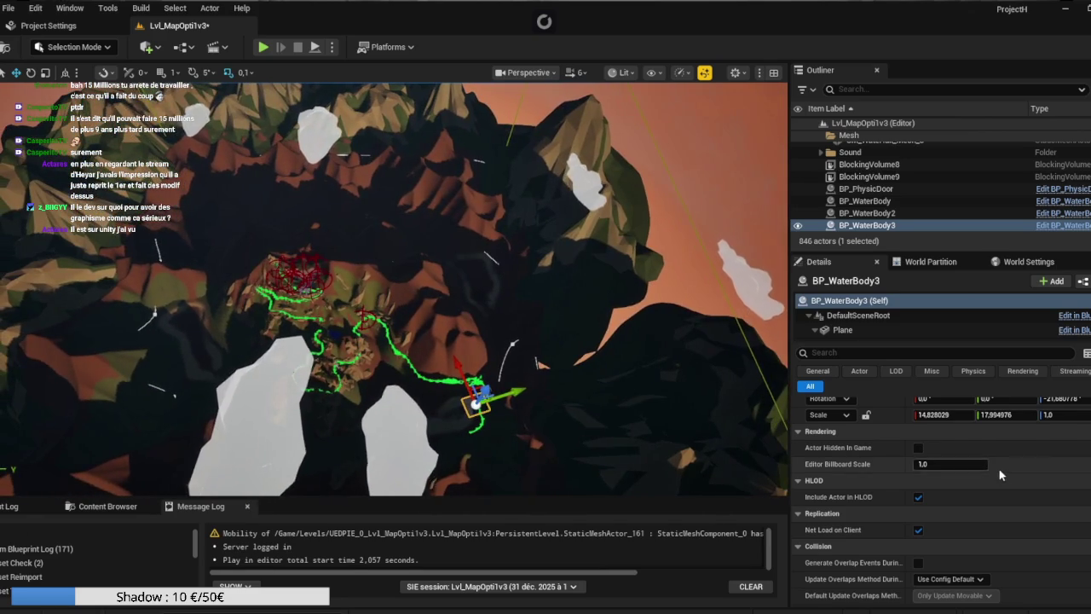
pyautogui.scroll(2, 983, 465)
# Set BP_WaterBody3's Location X and Y to 0
pyautogui.click(948, 419)
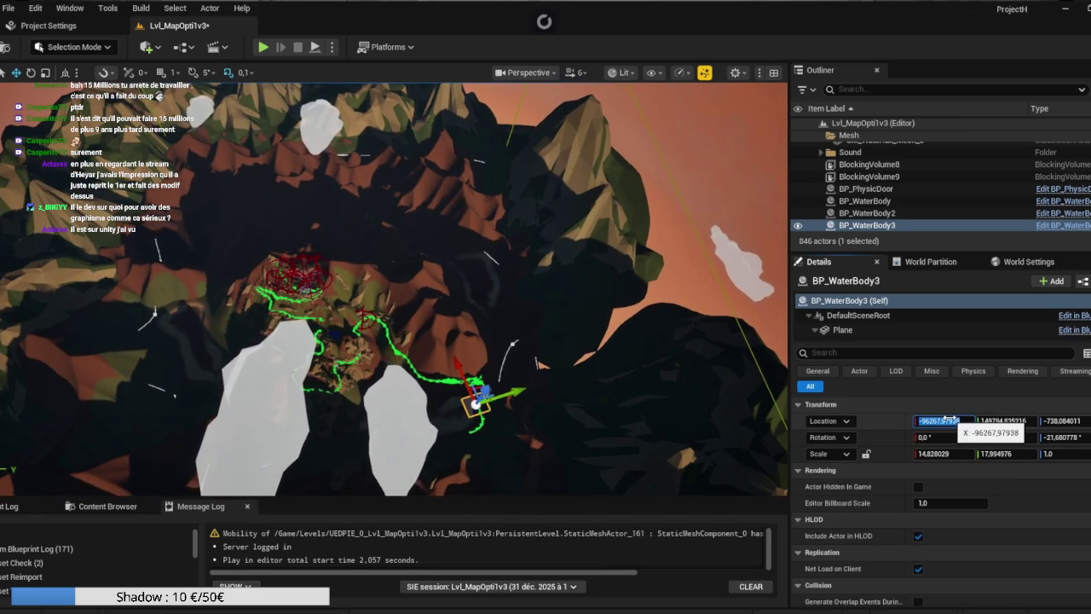
pyautogui.write('0')
pyautogui.press('Tab')
pyautogui.write('0')
# Scale the water body to 10000 in X and Y, spreading a huge water plane
pyautogui.click(953, 454)
pyautogui.write('100')
pyautogui.press('Tab')
pyautogui.write('100')
pyautogui.press('Tab')
pyautogui.click(958, 453)
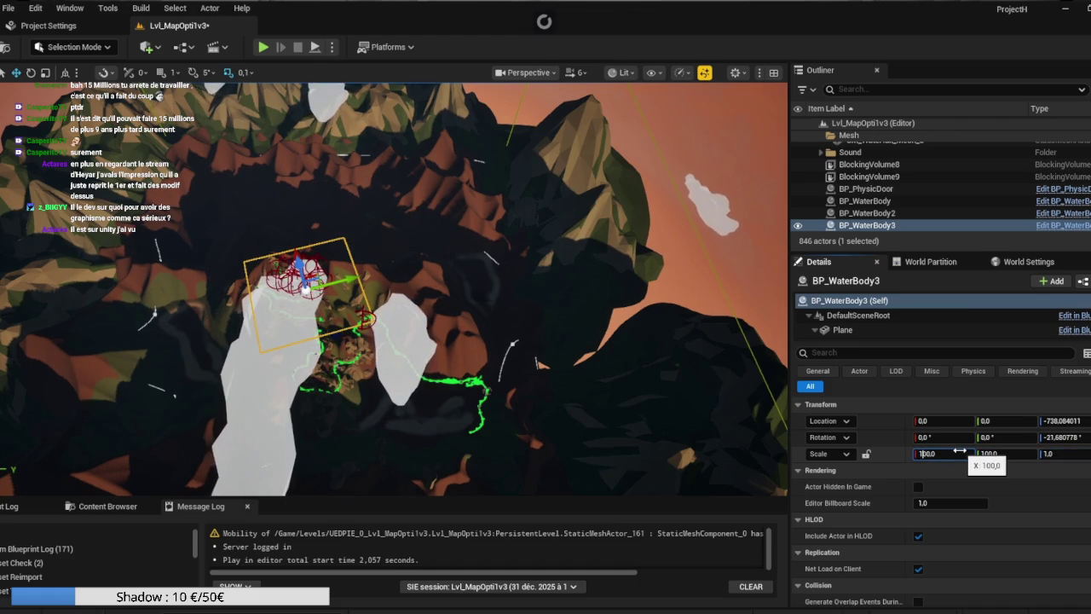
pyautogui.press('Return')
pyautogui.click(989, 454)
pyautogui.press('Return')
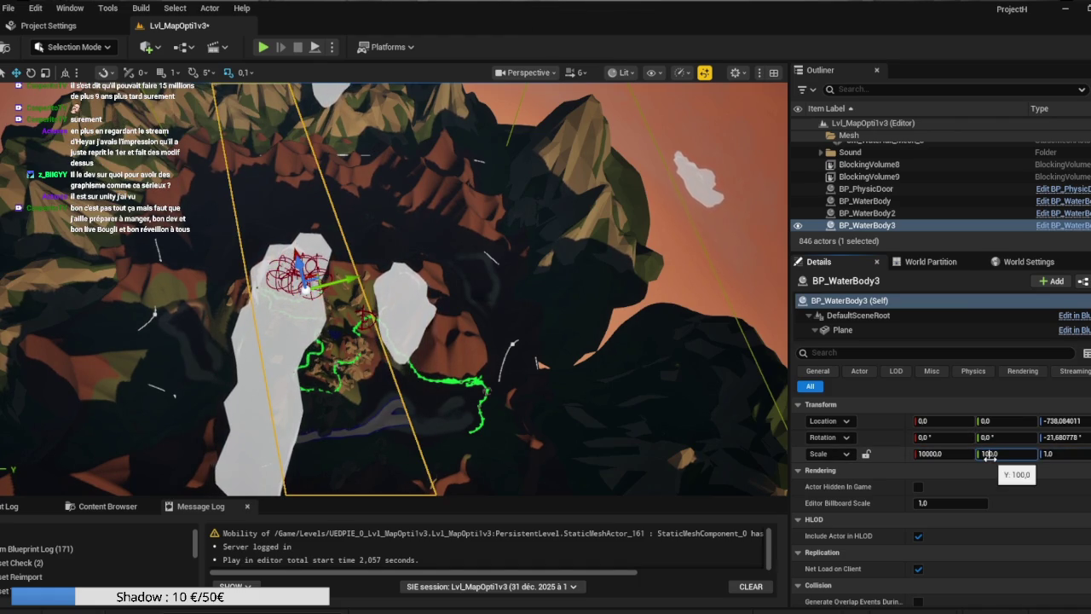
pyautogui.write('10000')
pyautogui.press('Return')
pyautogui.moveTo(757, 347)
pyautogui.mouseDown()
pyautogui.moveTo(743, 290)
pyautogui.moveTo(750, 383)
pyautogui.moveTo(746, 307)
pyautogui.moveTo(763, 307)
pyautogui.moveTo(755, 358)
pyautogui.moveTo(746, 316)
pyautogui.moveTo(752, 367)
pyautogui.moveTo(744, 320)
pyautogui.mouseUp()
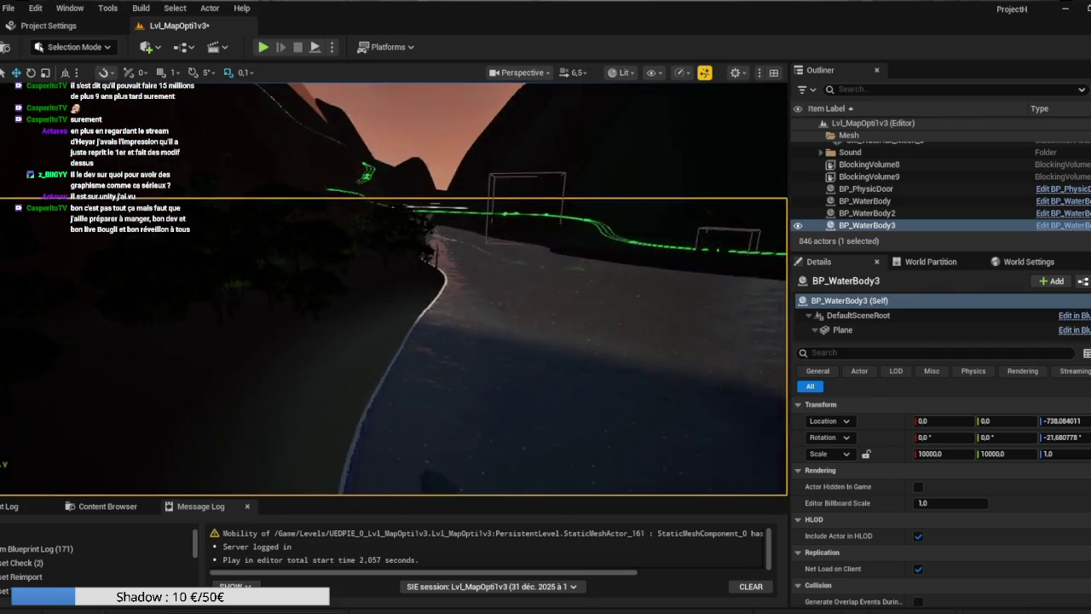
# Fly back over the mountains and down the river valley to inspect the lake, then open File
pyautogui.press('s')
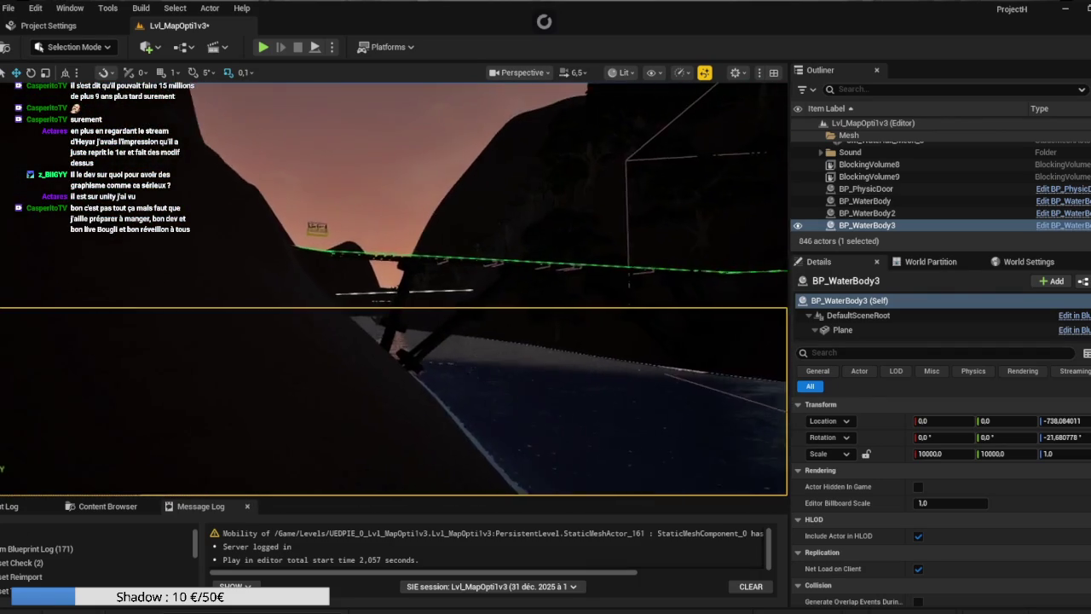
pyautogui.press('s')
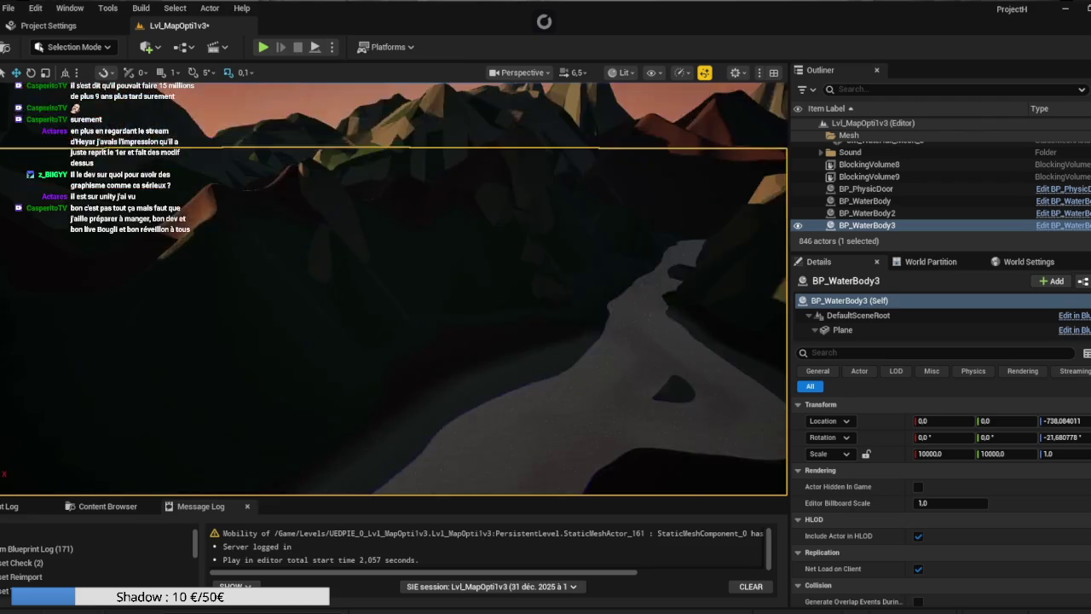
pyautogui.press('s')
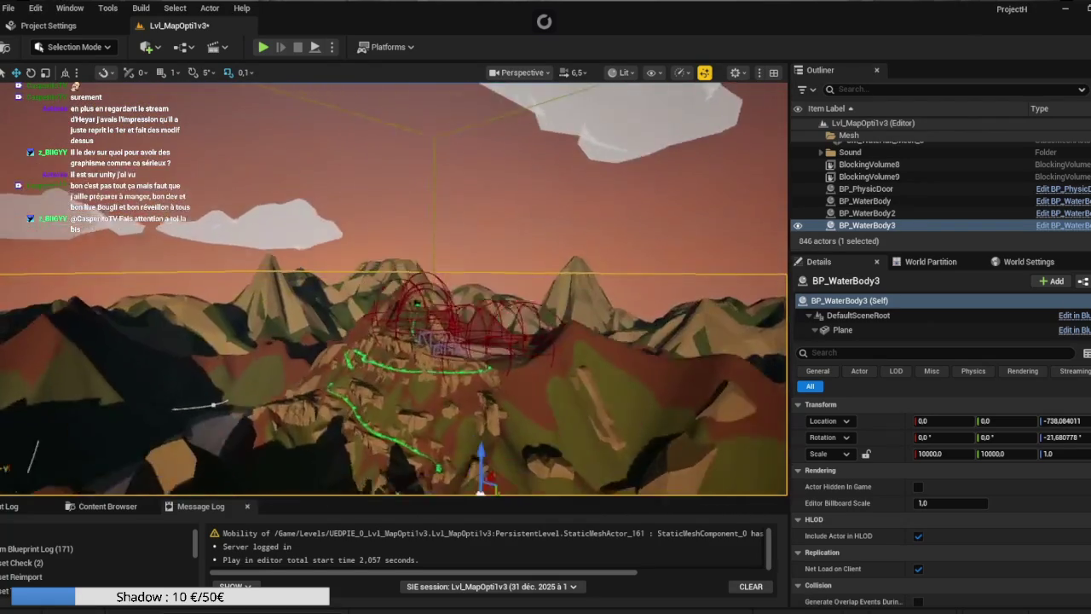
pyautogui.press('a')
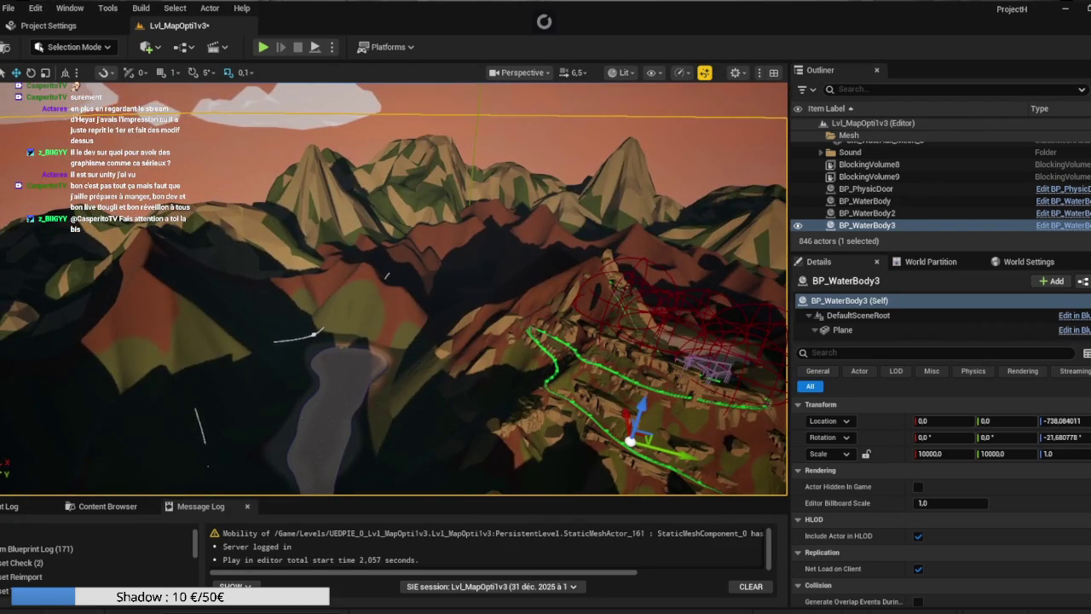
pyautogui.press('d')
pyautogui.press('w')
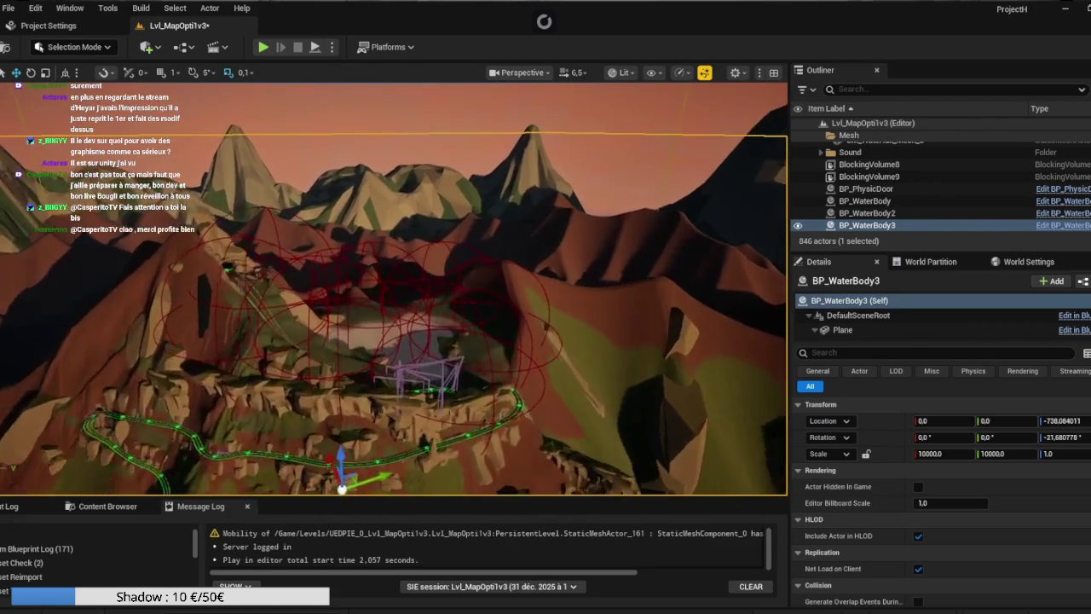
pyautogui.press('w')
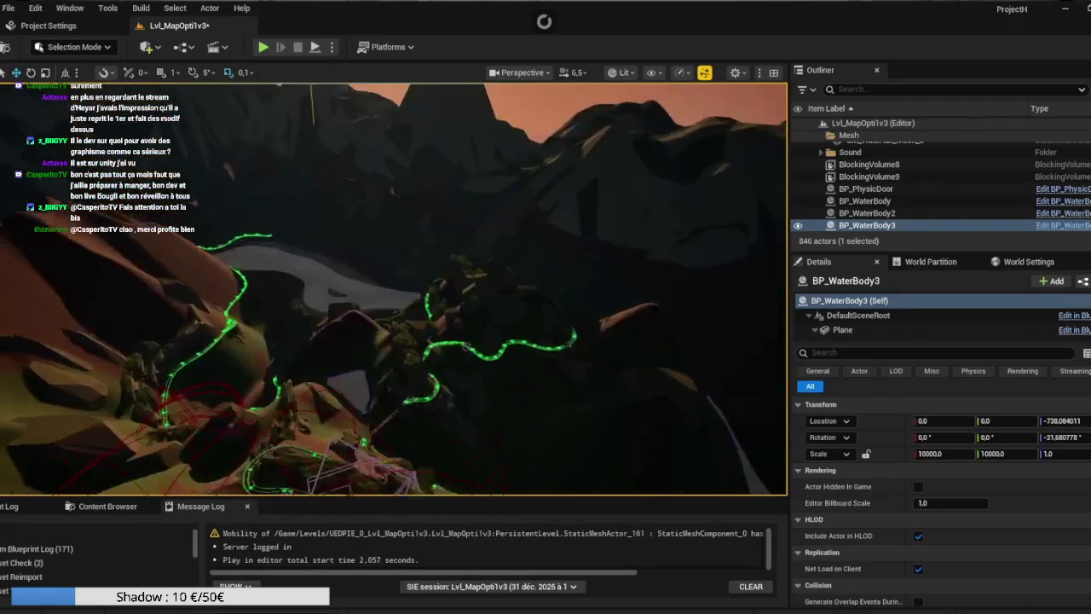
pyautogui.press('w')
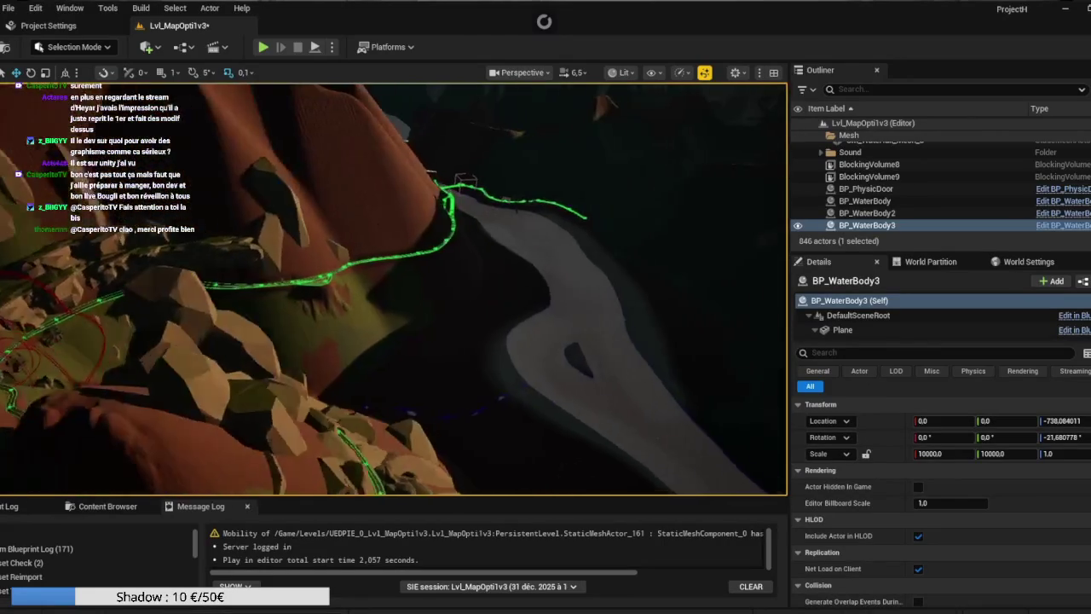
pyautogui.click(8, 8)
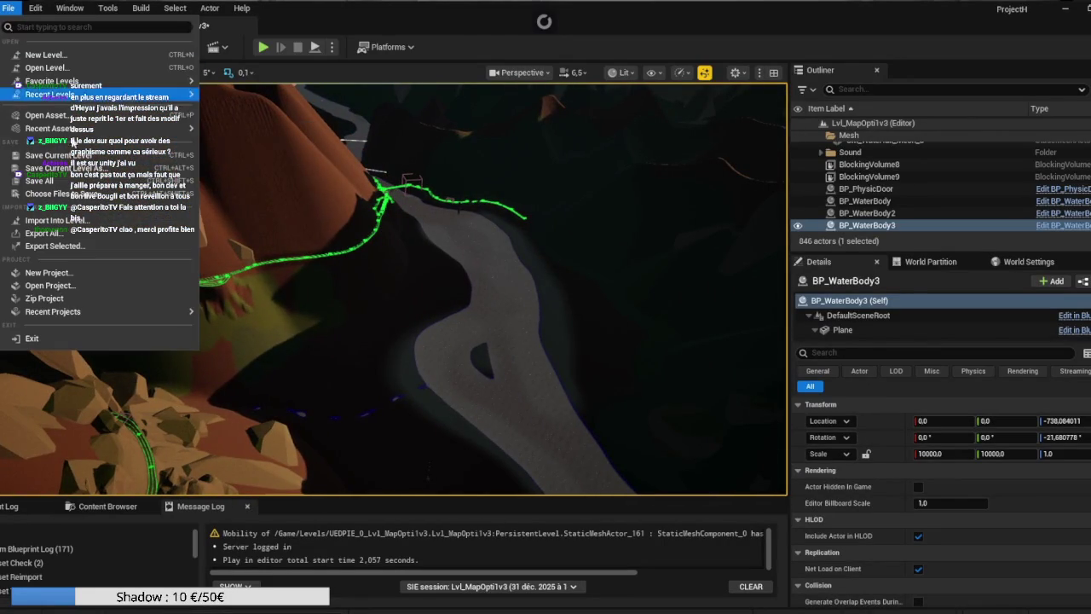
# Save the Lvl_MapOpti1v3 level and all modified assets with Save All
pyautogui.click(75, 182)
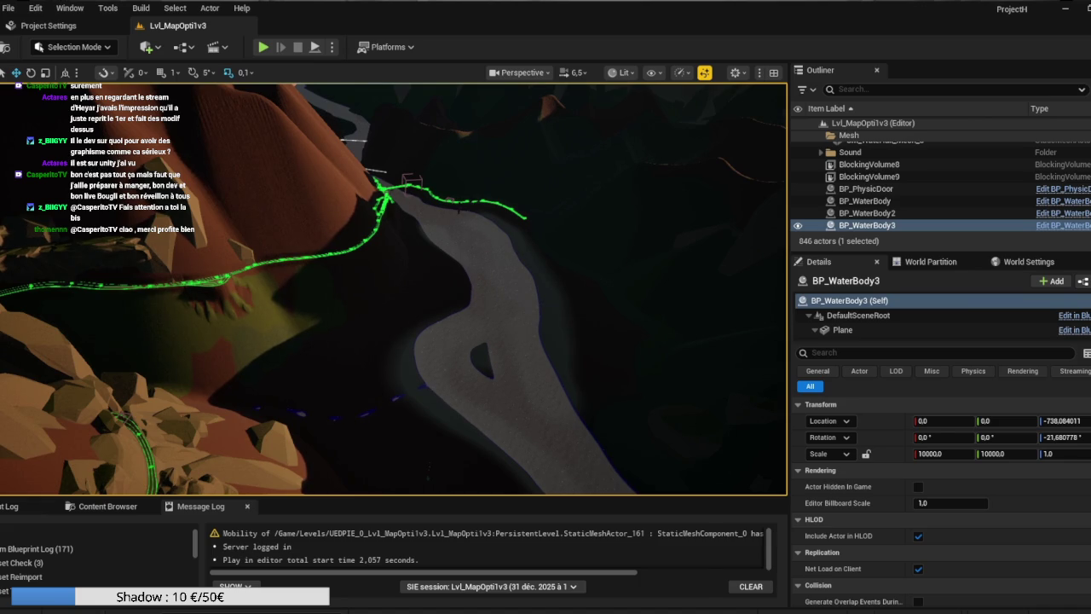
pyautogui.moveTo(640, 612)
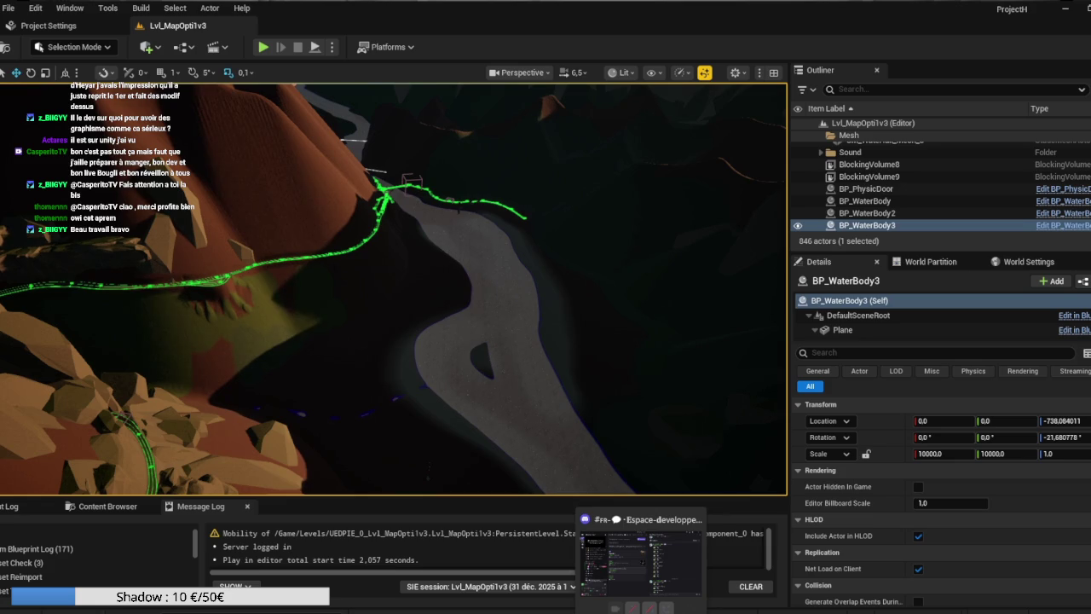
pyautogui.moveTo(549, 481); pyautogui.dragTo(548, 272)
pyautogui.moveTo(560, 368)
pyautogui.mouseDown()
pyautogui.moveTo(560, 358)
pyautogui.moveTo(560, 388)
pyautogui.moveTo(560, 368)
pyautogui.mouseUp()
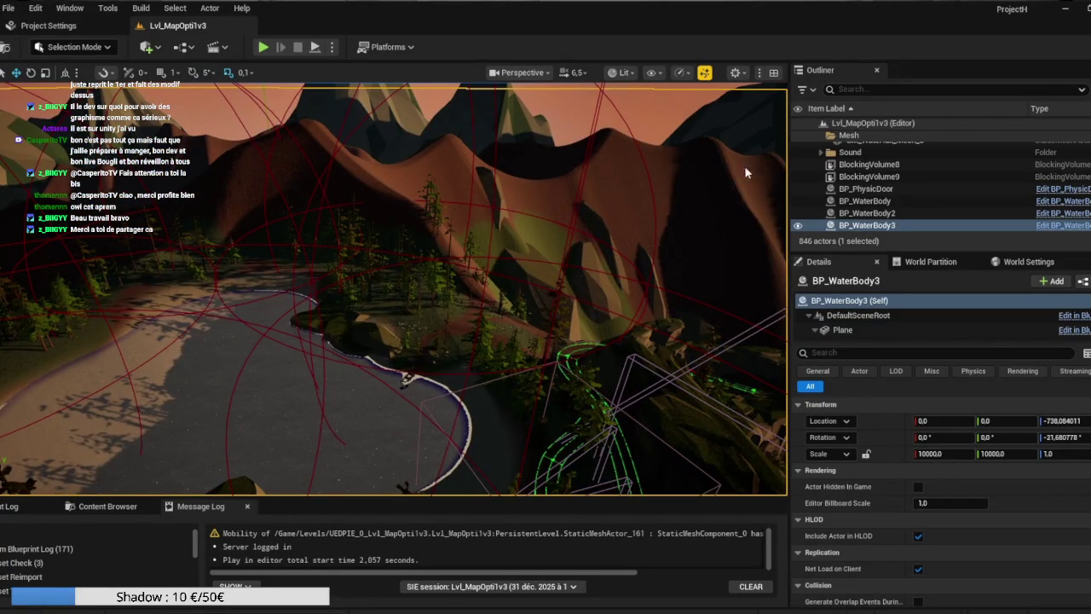
pyautogui.press('super+alt+f')
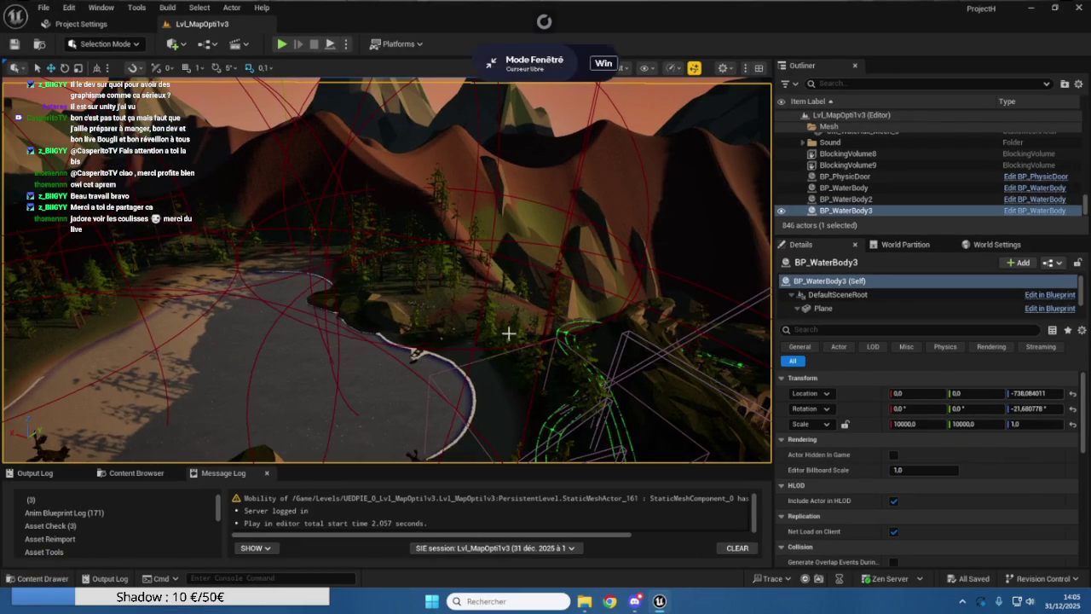